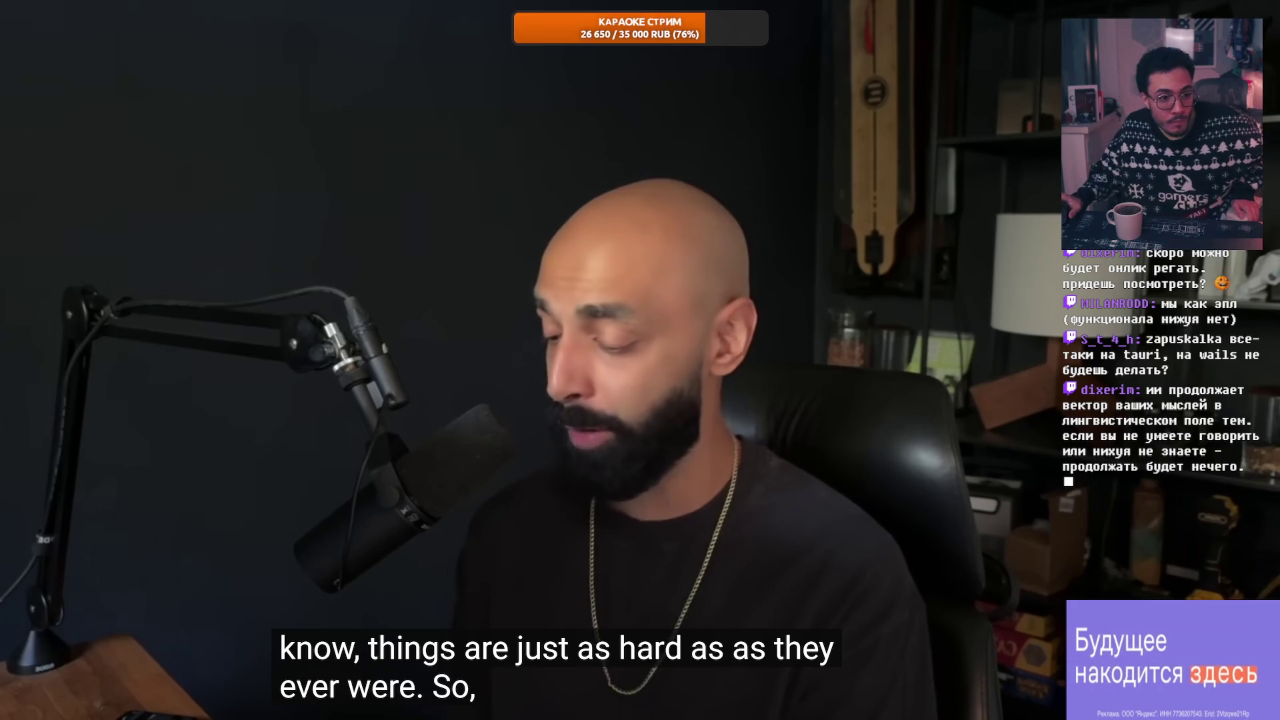
Step: Jump to the top of the DUSTORE channel feed, briefly checking the date calendar
mouse_move(14, 518)
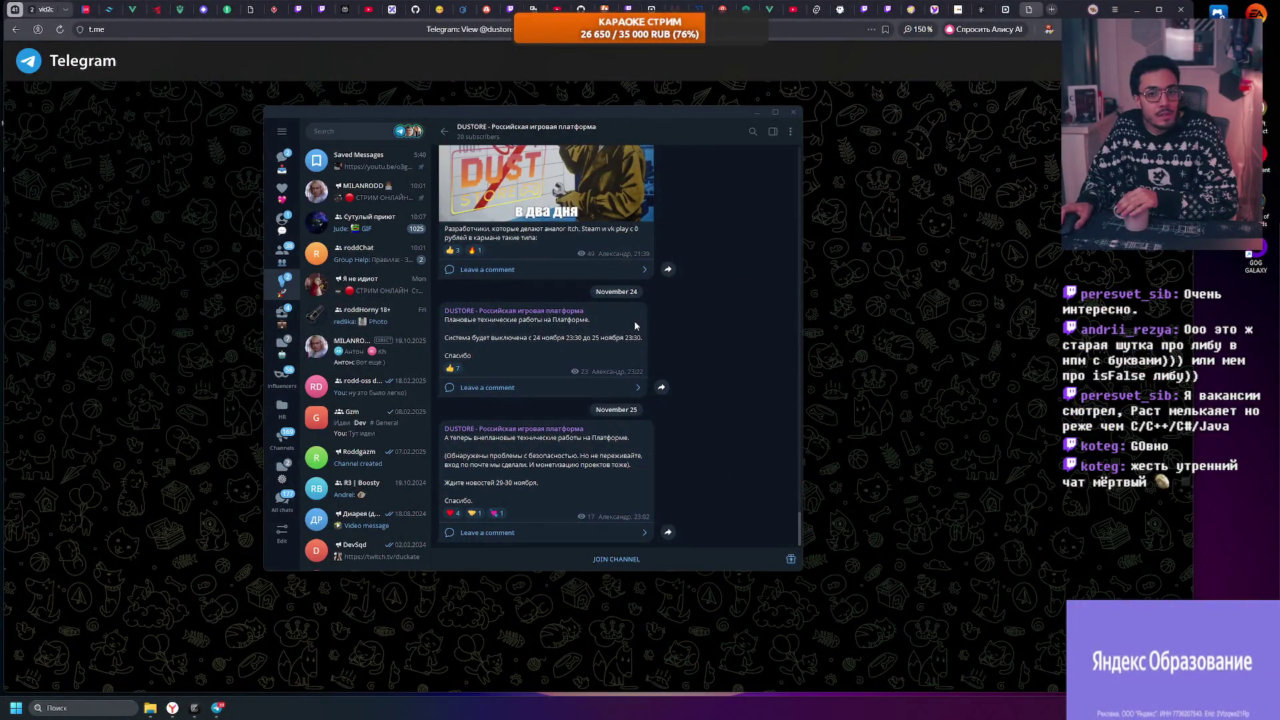
scroll(470, 159, up, 3)
scroll(516, 265, up, 3)
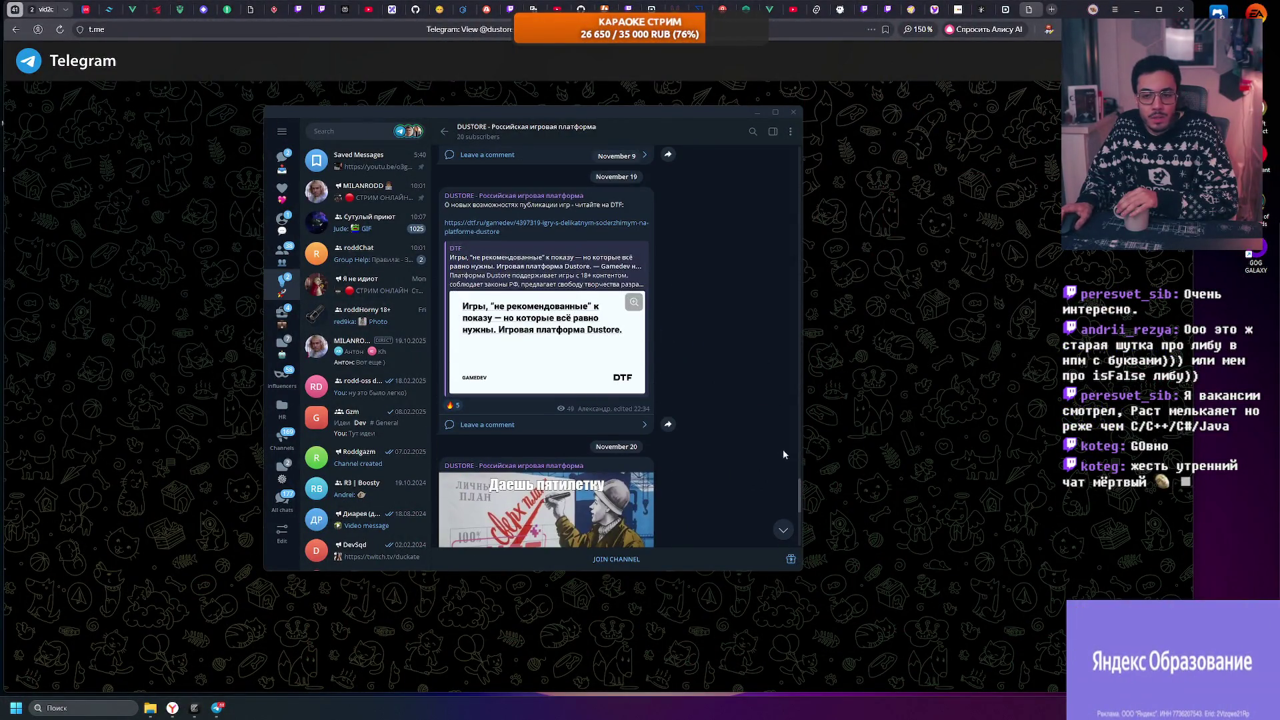
drag(800, 495, 800, 148)
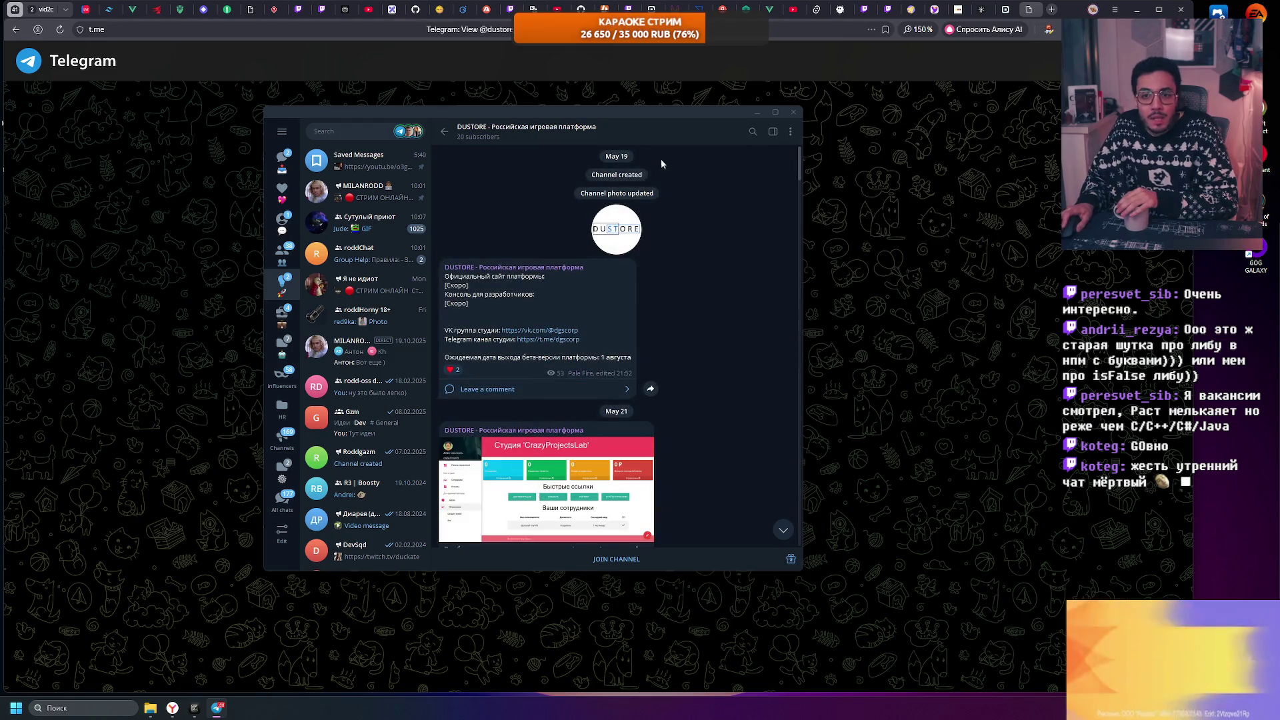
scroll(612, 196, down, 2)
scroll(611, 206, up, 3)
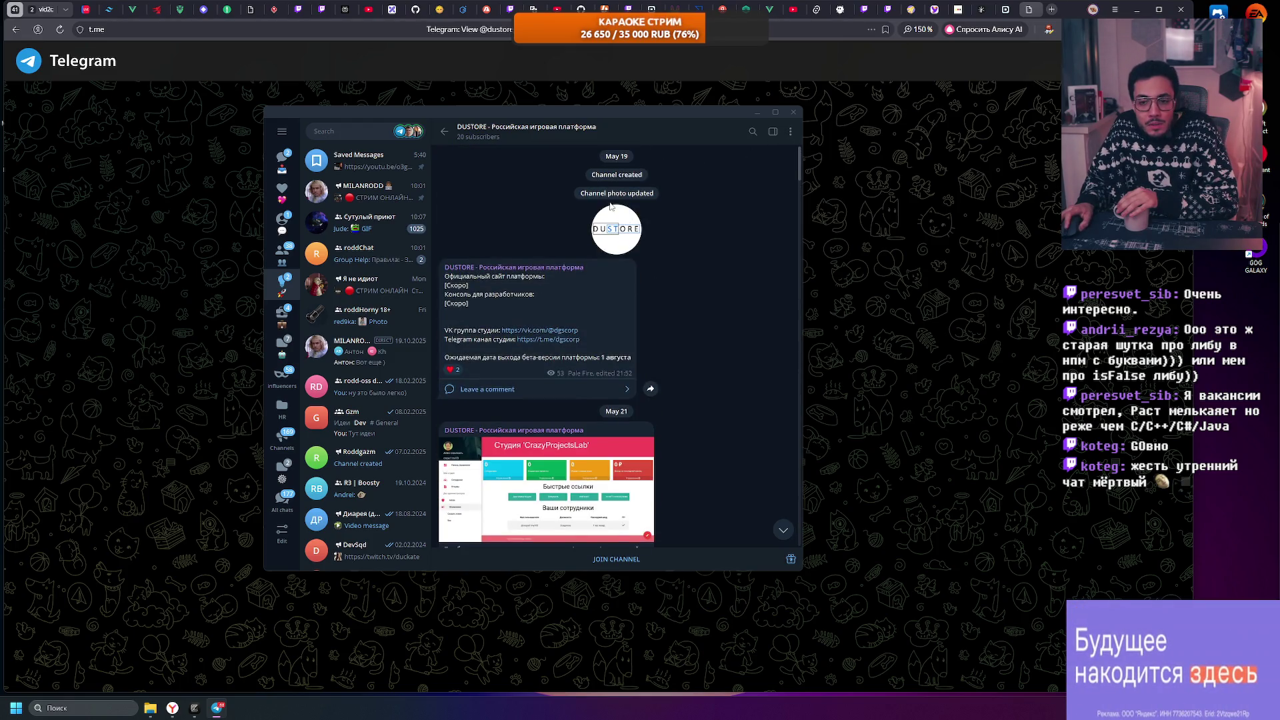
click(622, 157)
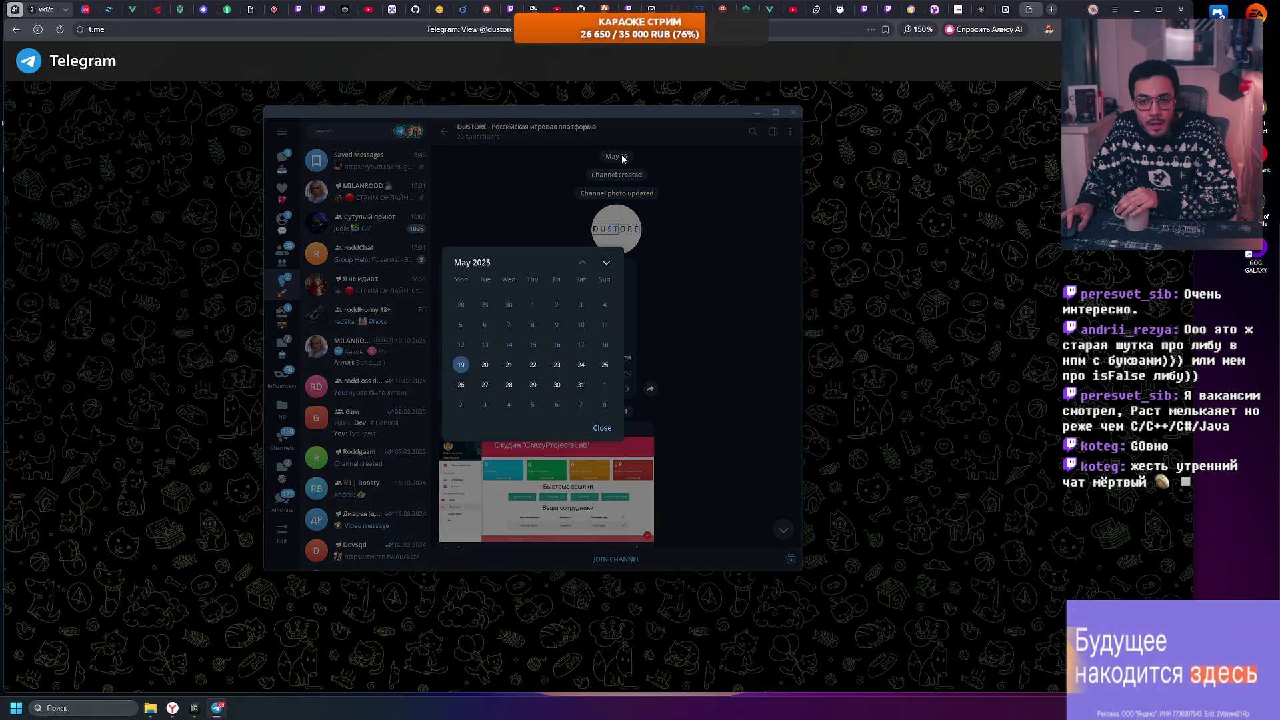
click(609, 291)
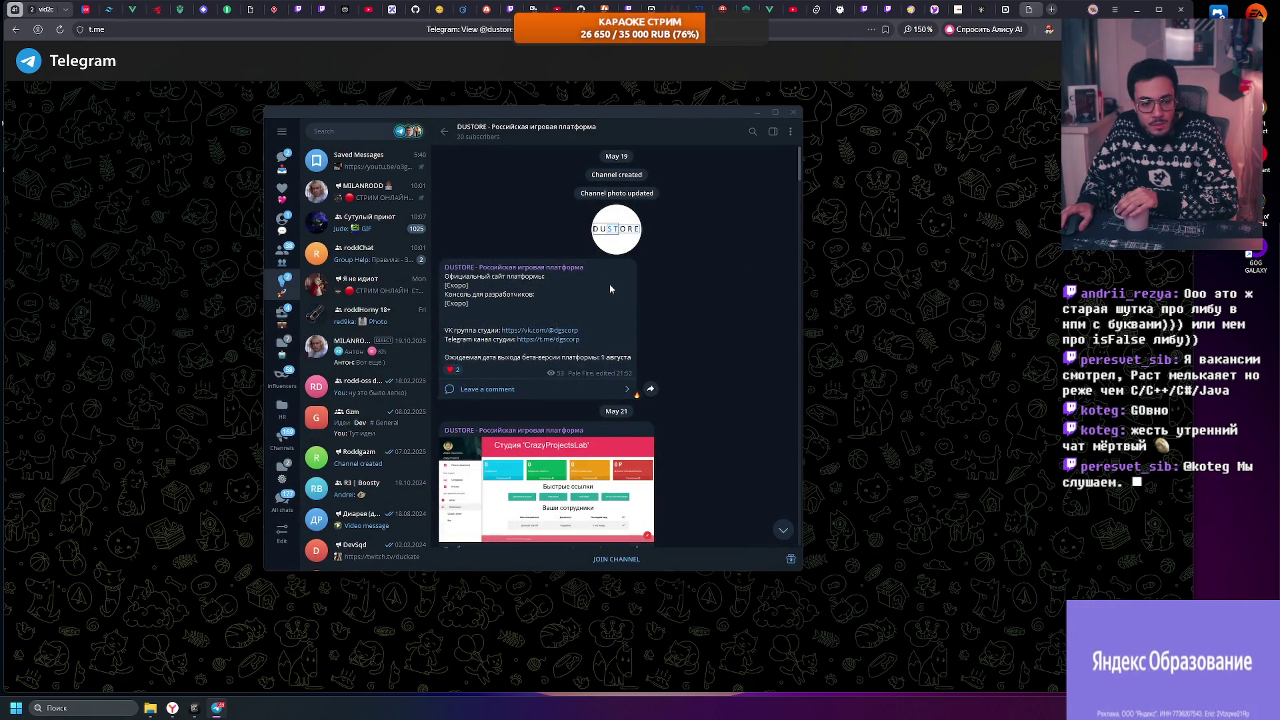
Step: View the dashboard, May 22, studio-selection and CrazyProjectsLab screenshots full screen
scroll(609, 284, down, 3)
scroll(618, 285, down, 1)
click(594, 266)
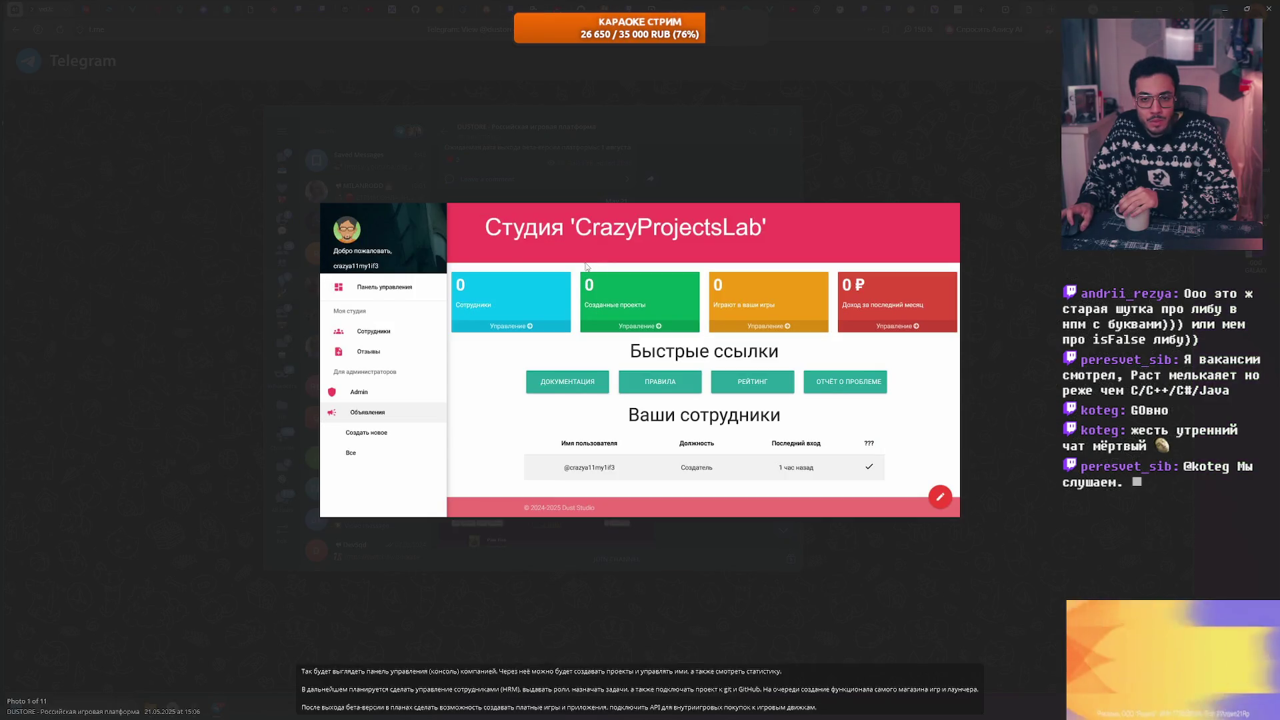
click(705, 106)
scroll(565, 280, down, 4)
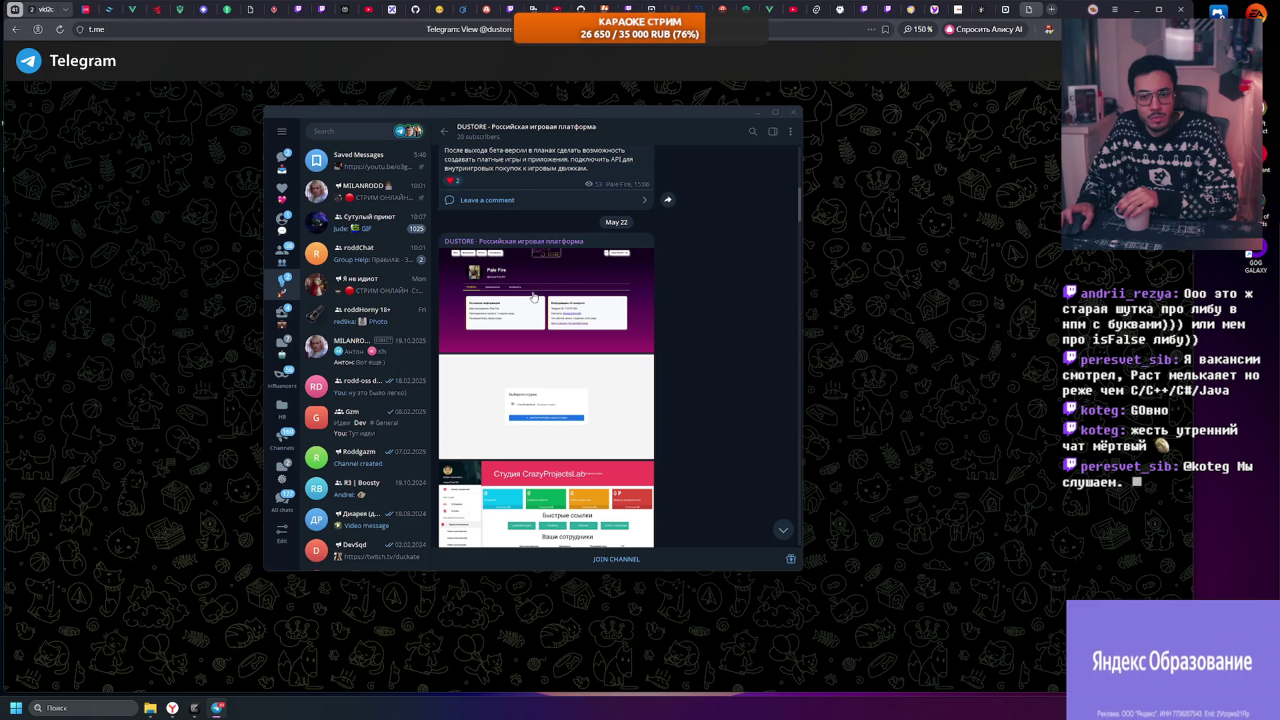
click(534, 297)
click(654, 140)
click(553, 300)
click(559, 168)
scroll(552, 235, down, 2)
click(551, 314)
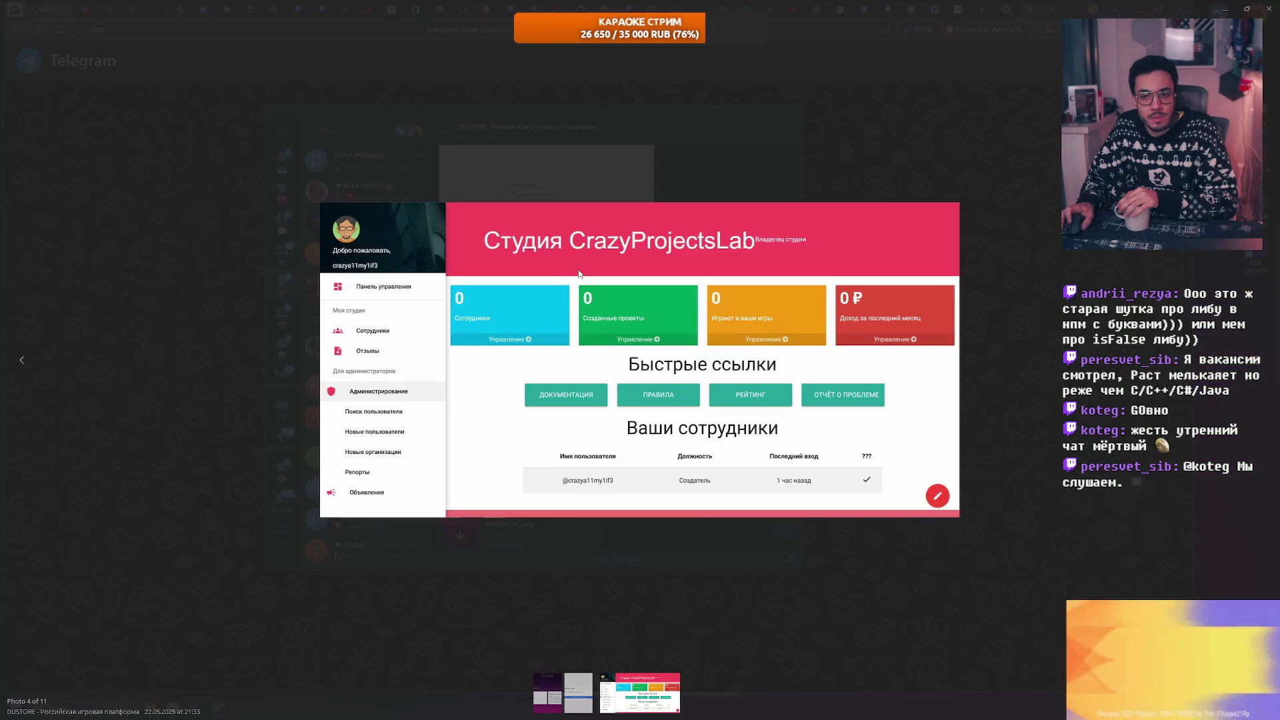
click(636, 125)
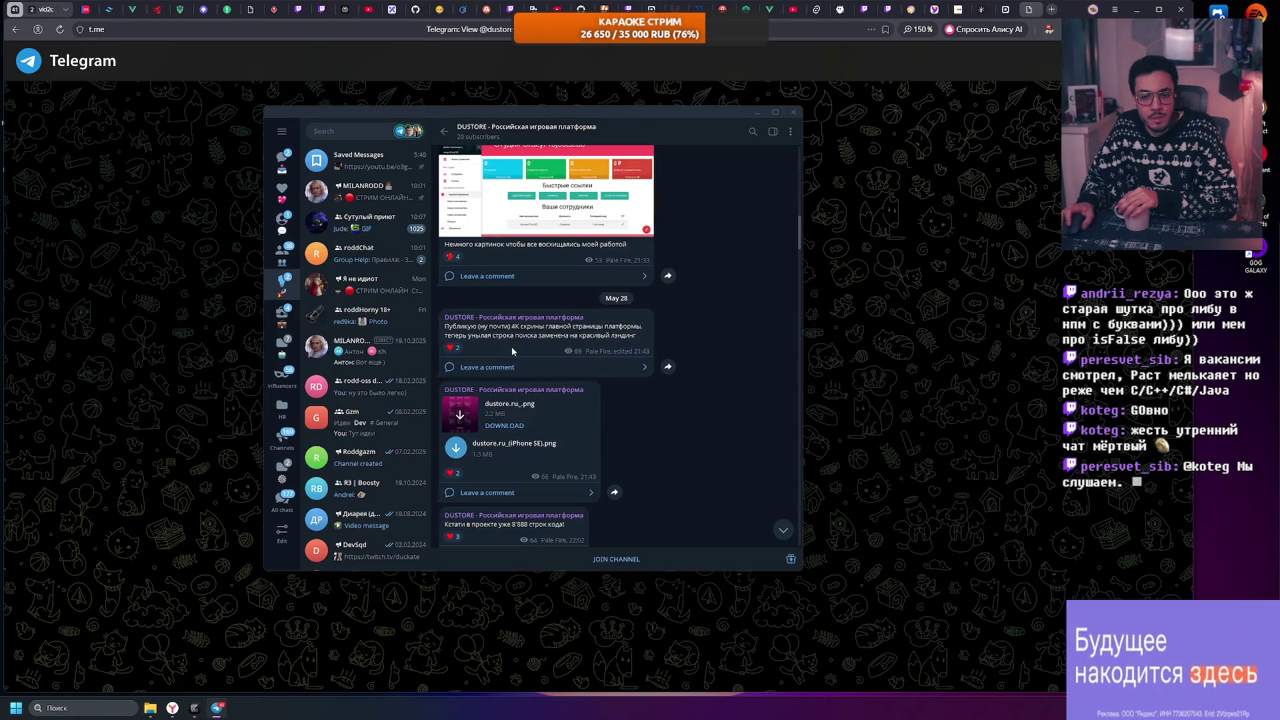
Step: Scroll down to the June 26 post and open its meme image full screen
scroll(512, 351, down, 2)
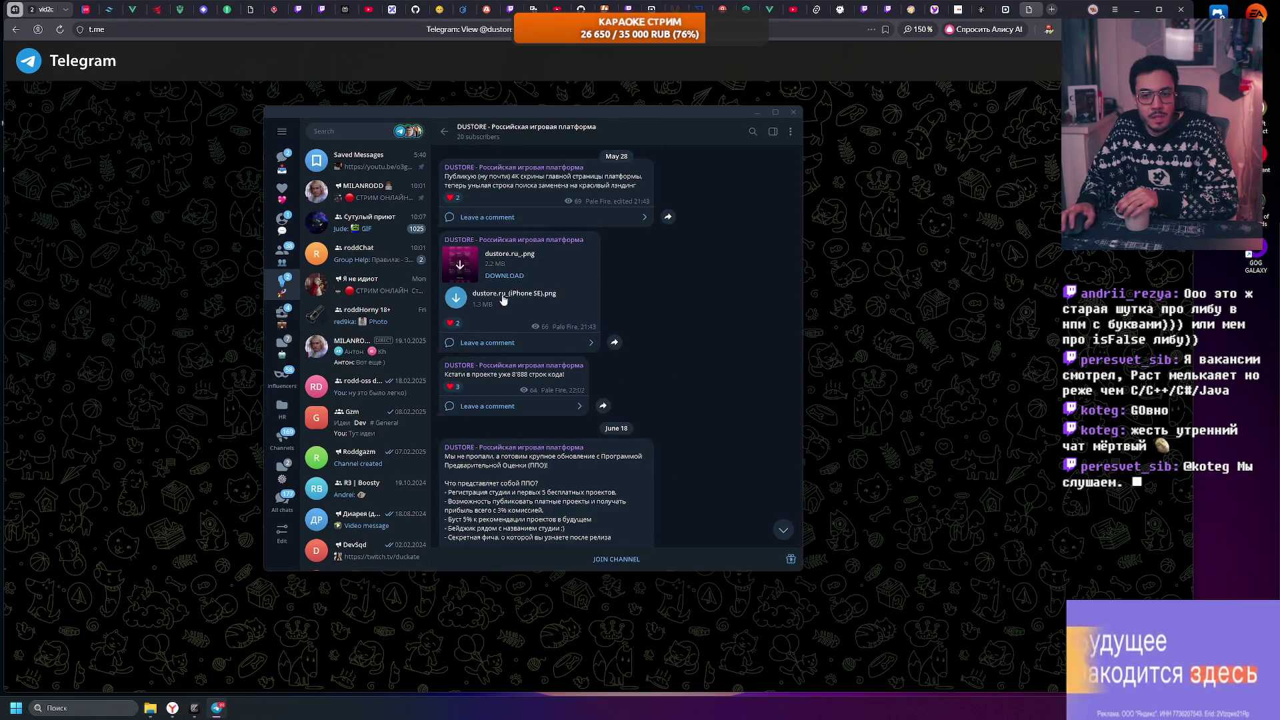
scroll(499, 300, down, 3)
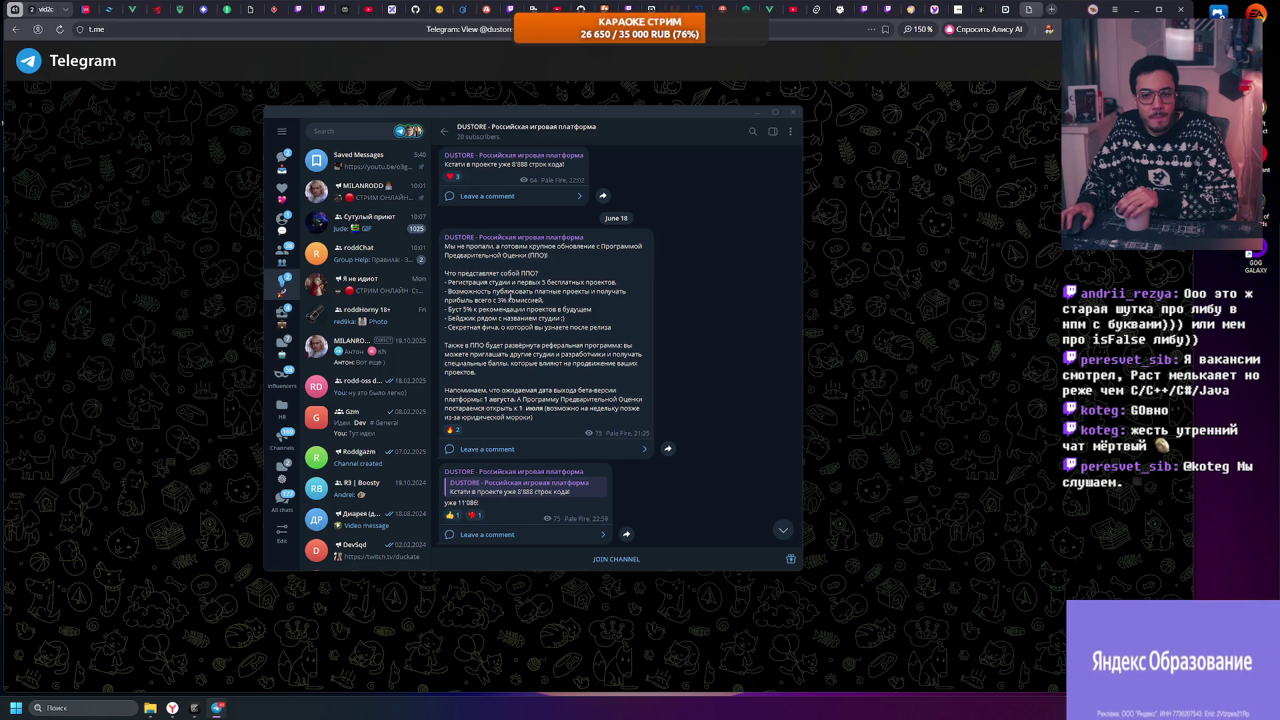
scroll(511, 296, down, 5)
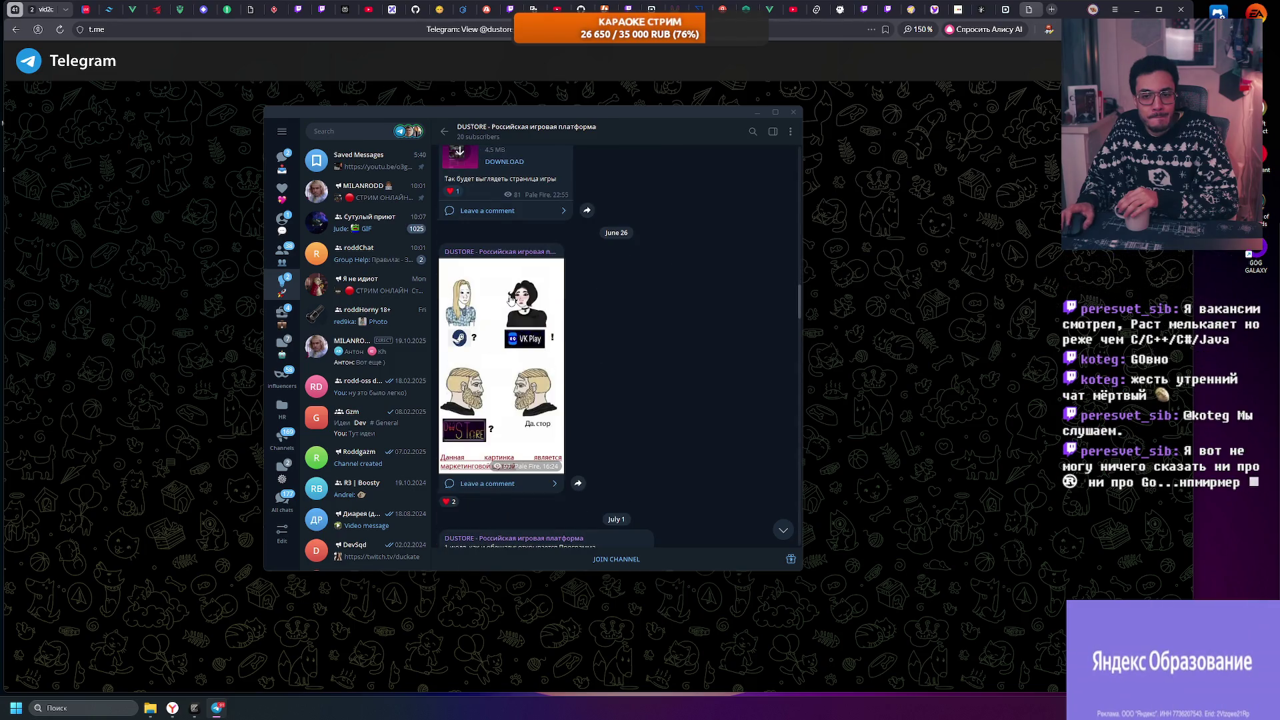
scroll(510, 299, down, 1)
click(520, 299)
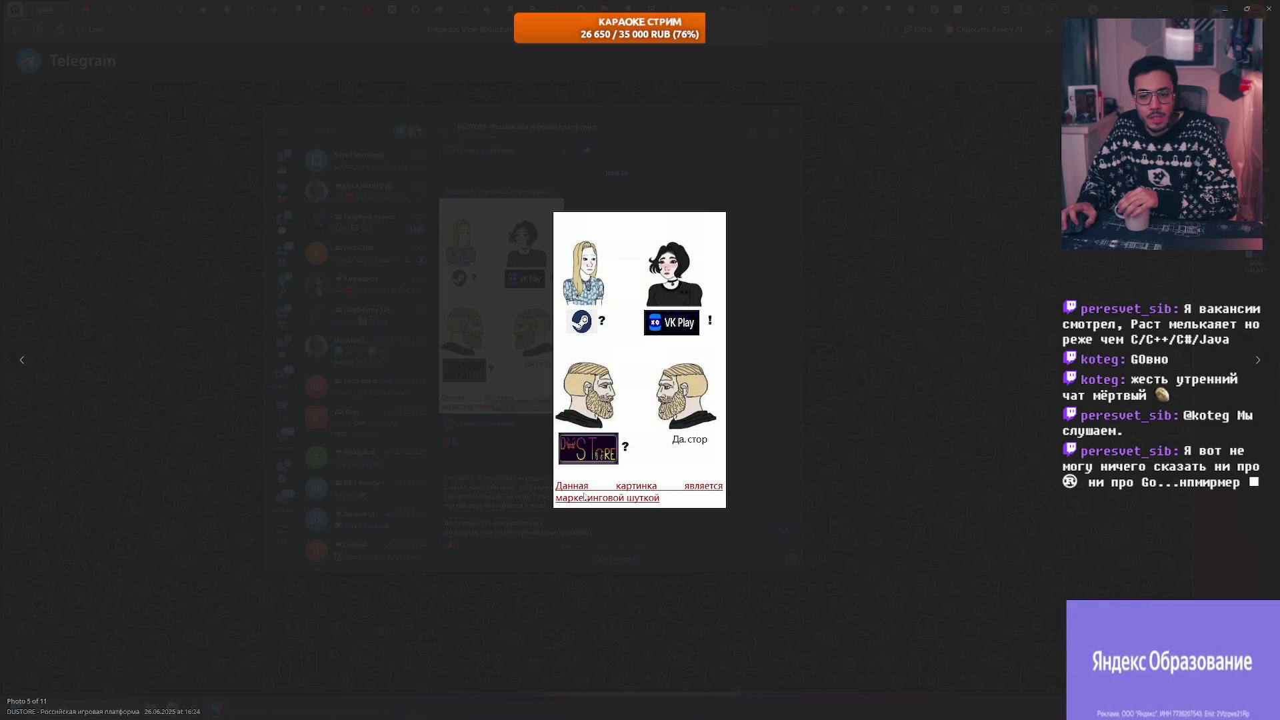
Step: Close the meme and view the GitHub repository image full screen
click(769, 399)
scroll(639, 355, down, 4)
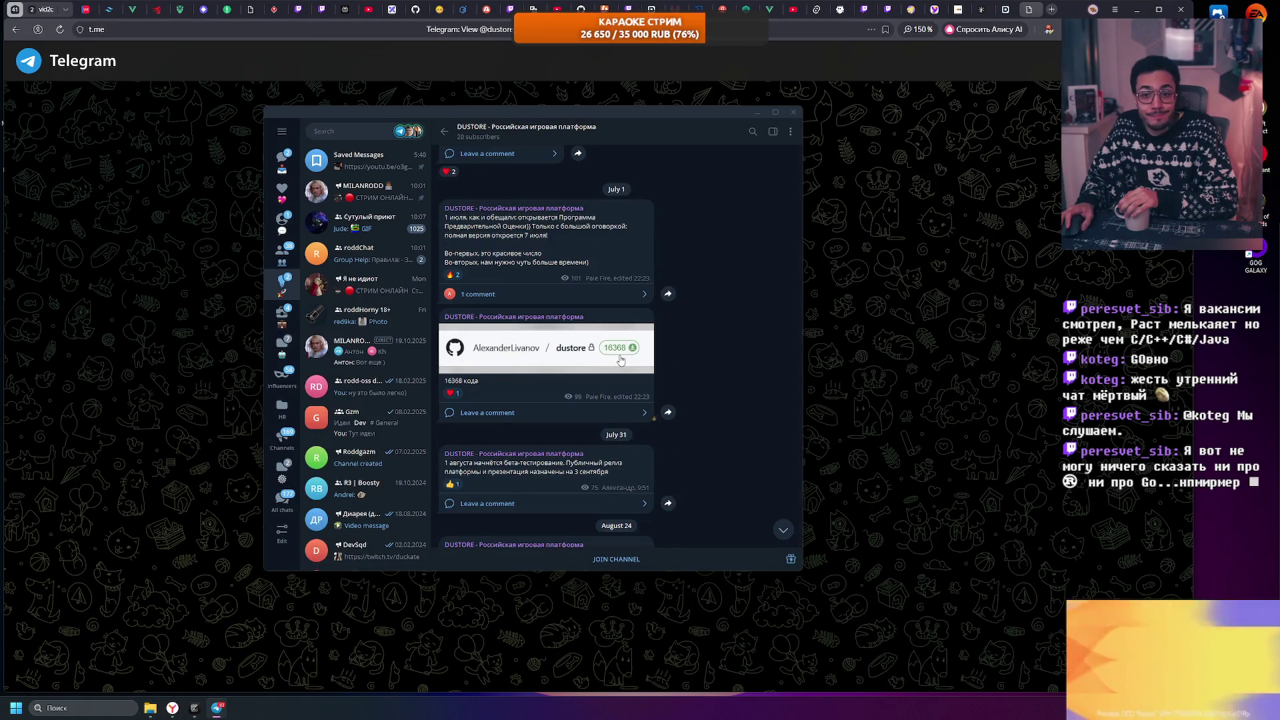
click(564, 359)
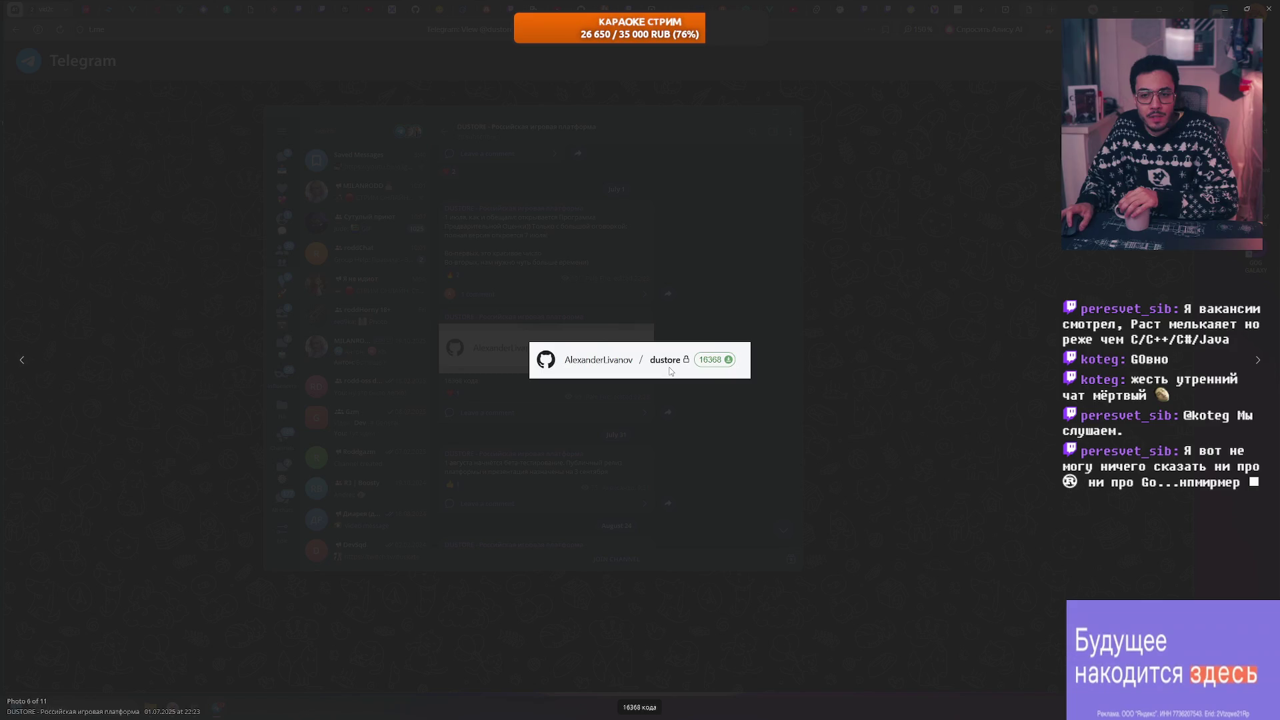
click(697, 396)
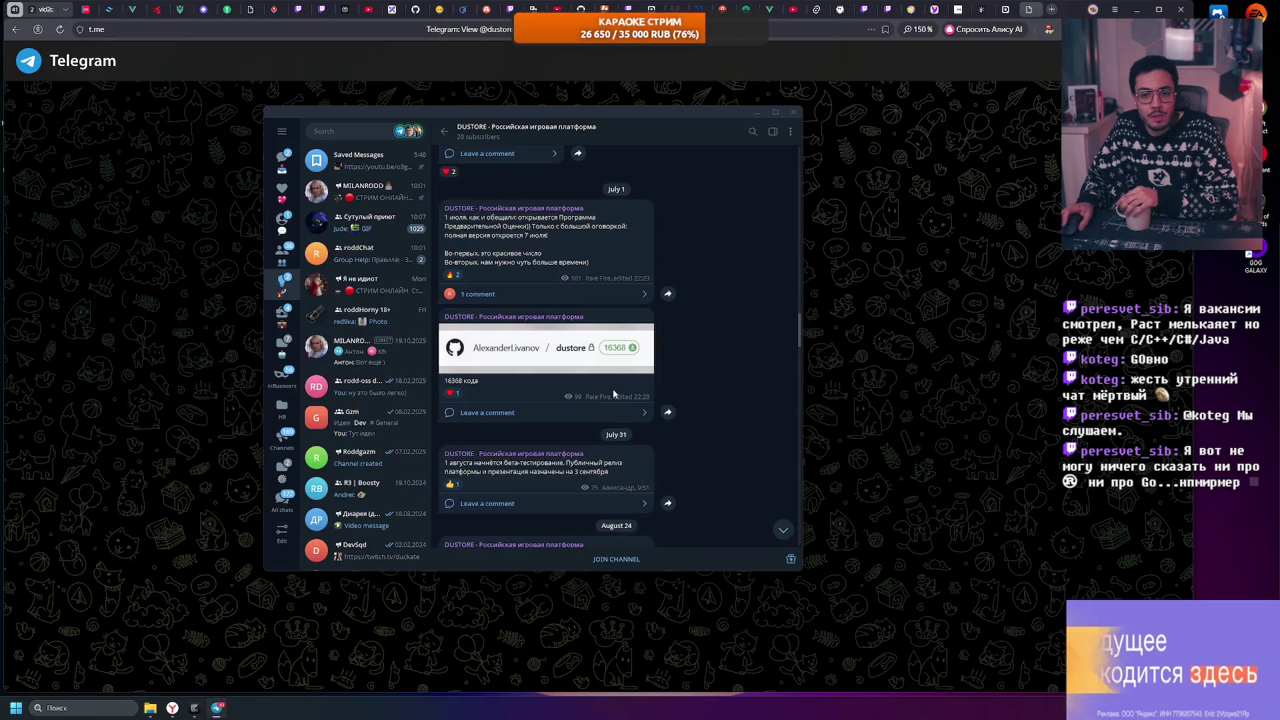
Step: Scroll to the August 26 post and open its file-manager screenshot
scroll(613, 389, down, 5)
scroll(607, 392, down, 3)
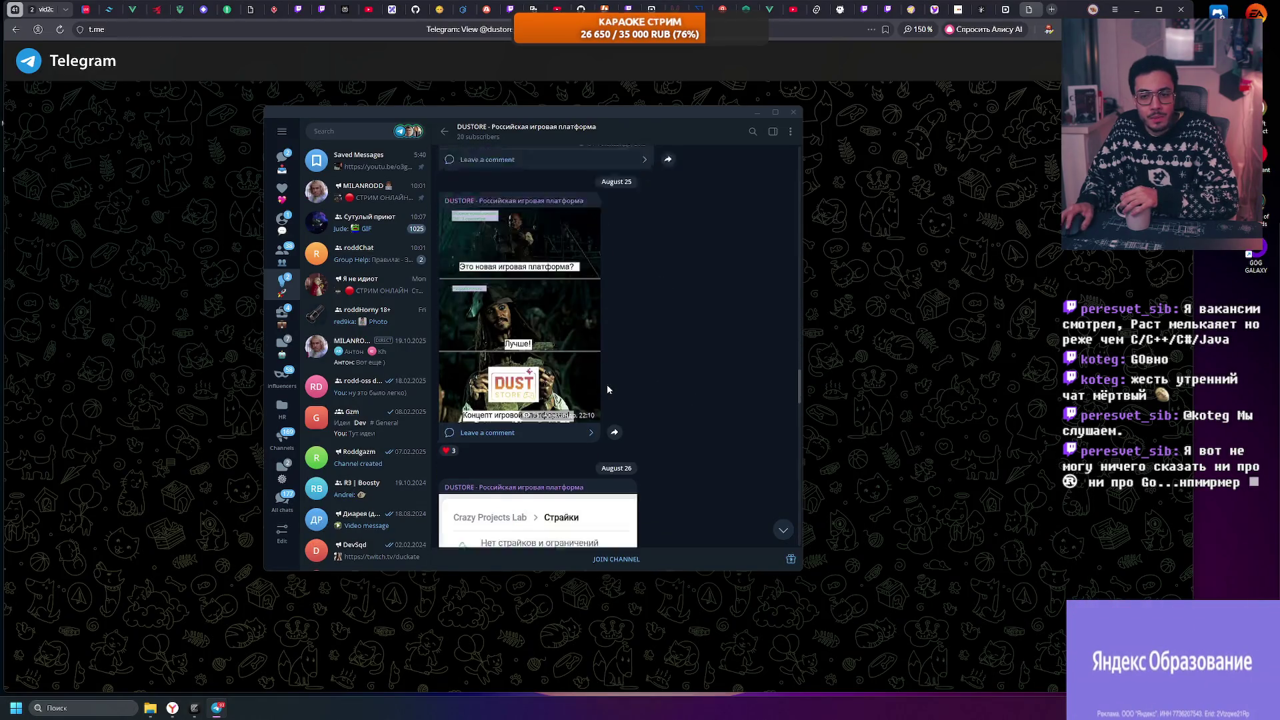
scroll(607, 385, down, 5)
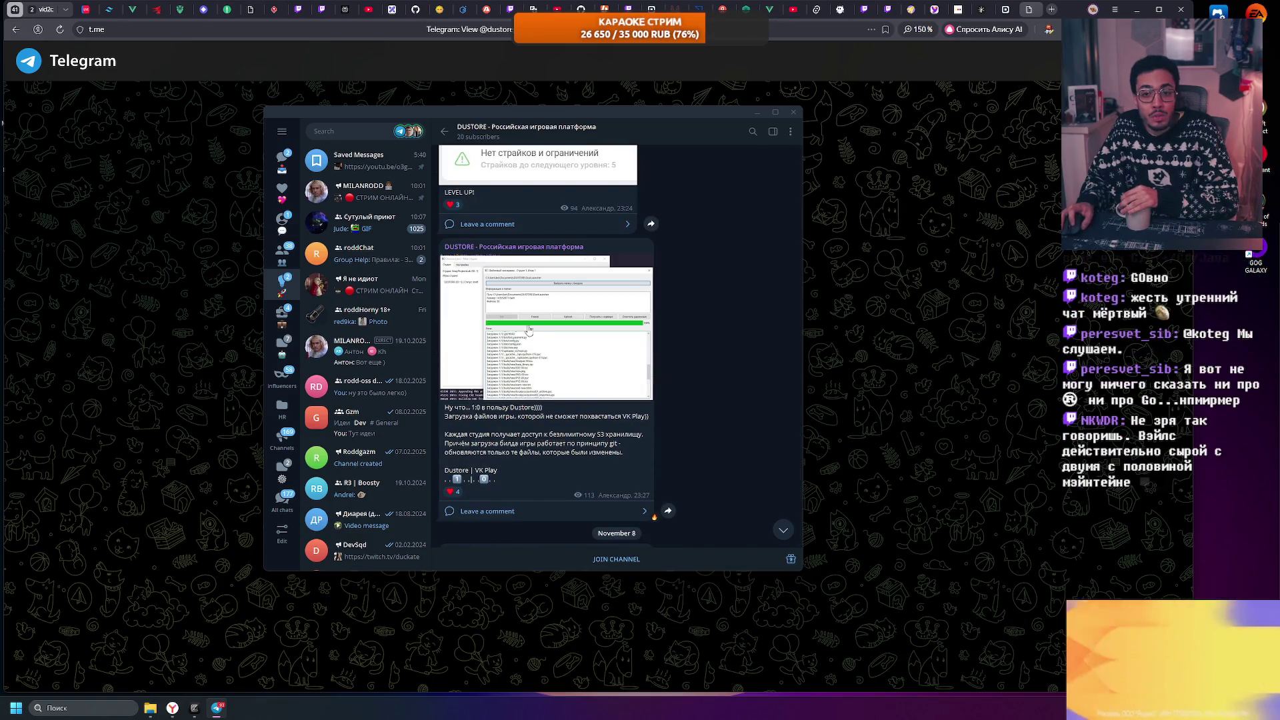
scroll(558, 351, down, 2)
scroll(526, 327, up, 3)
scroll(527, 327, down, 1)
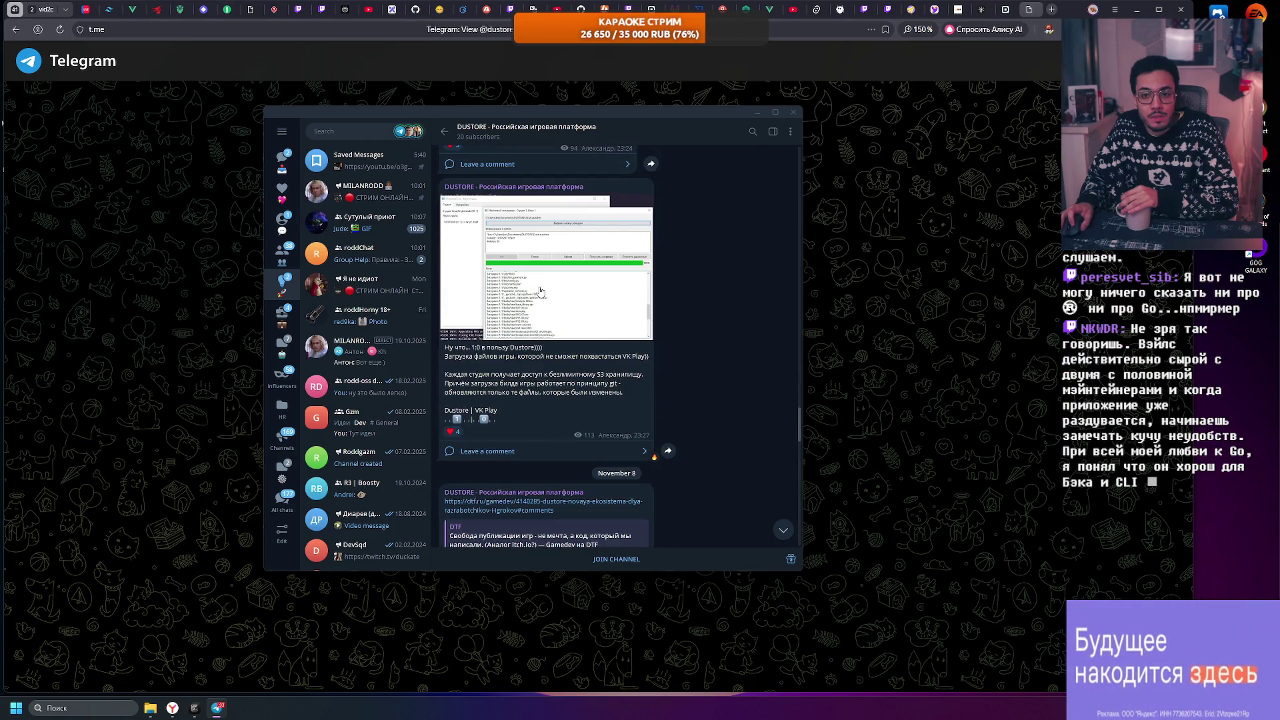
scroll(540, 291, up, 1)
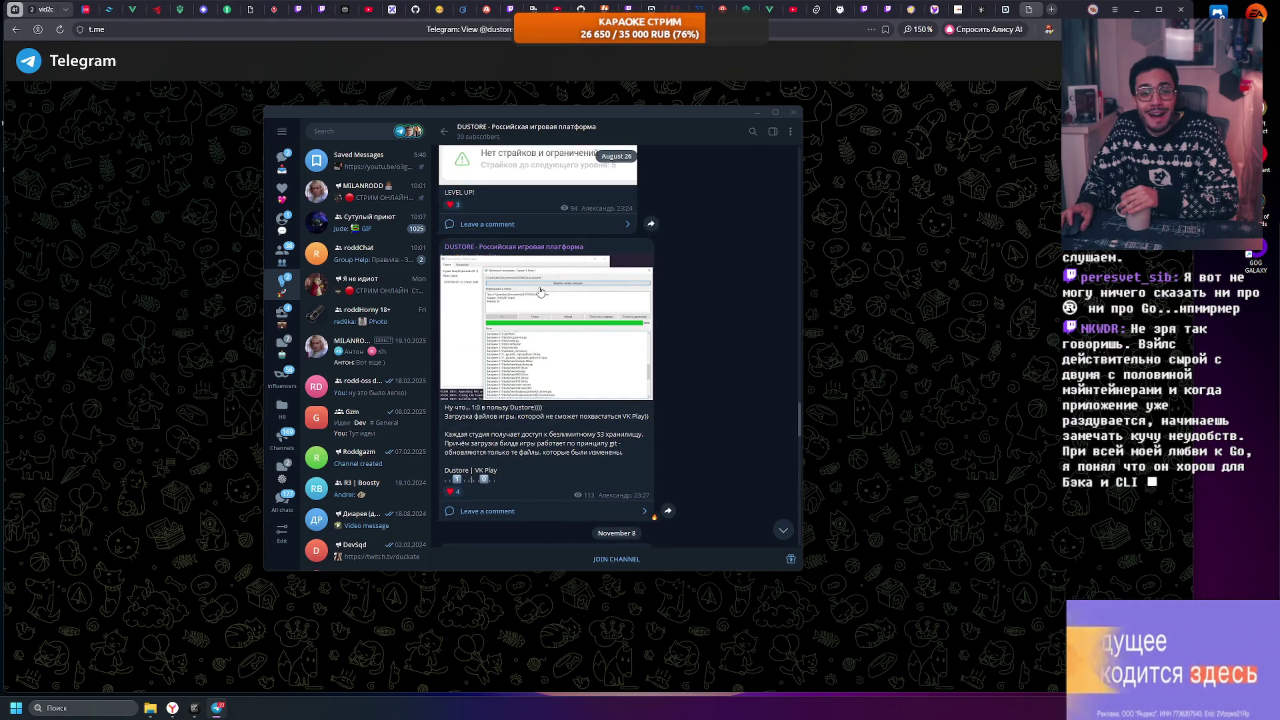
click(540, 291)
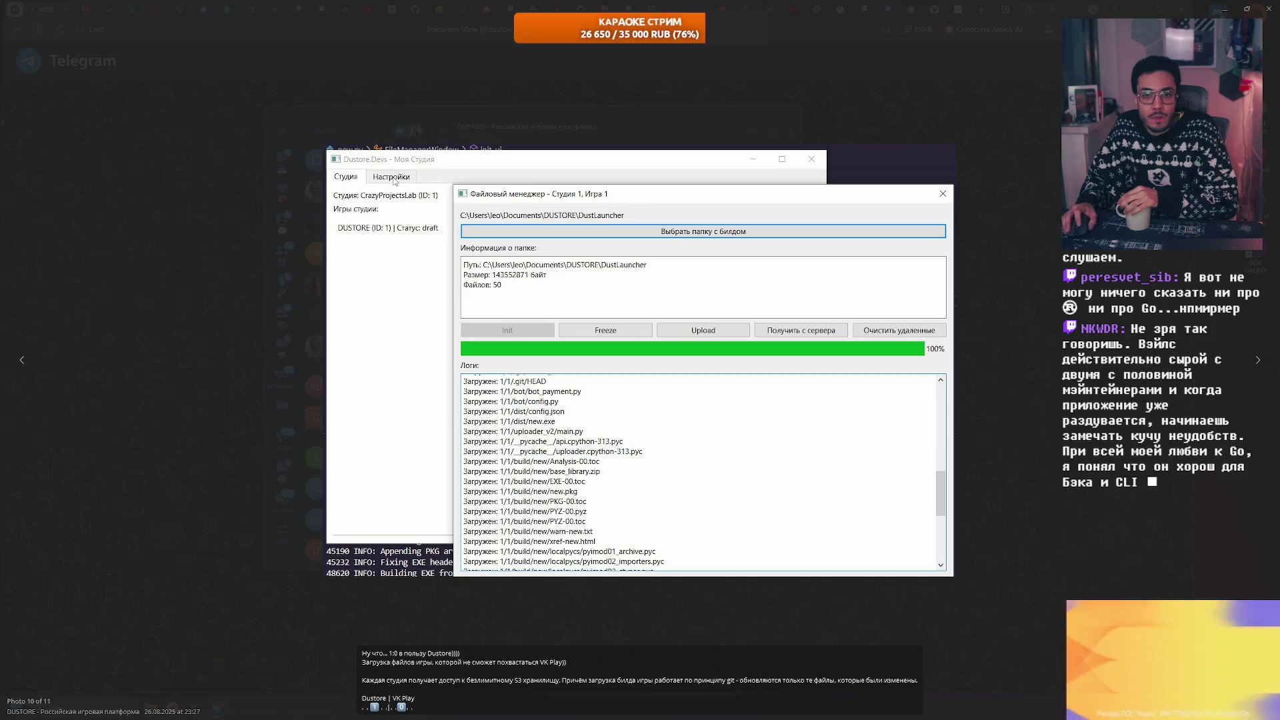
Step: Highlight the post's opening words, then view the build-upload screenshot full size
click(485, 107)
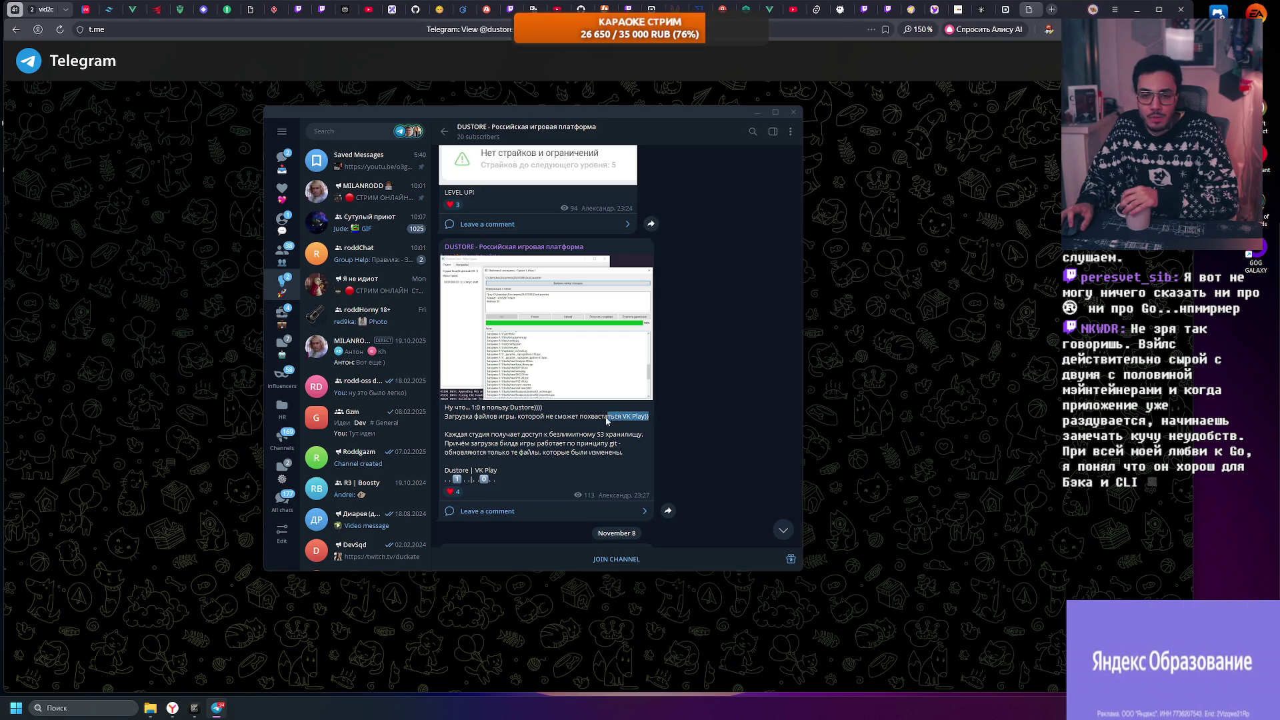
click(441, 409)
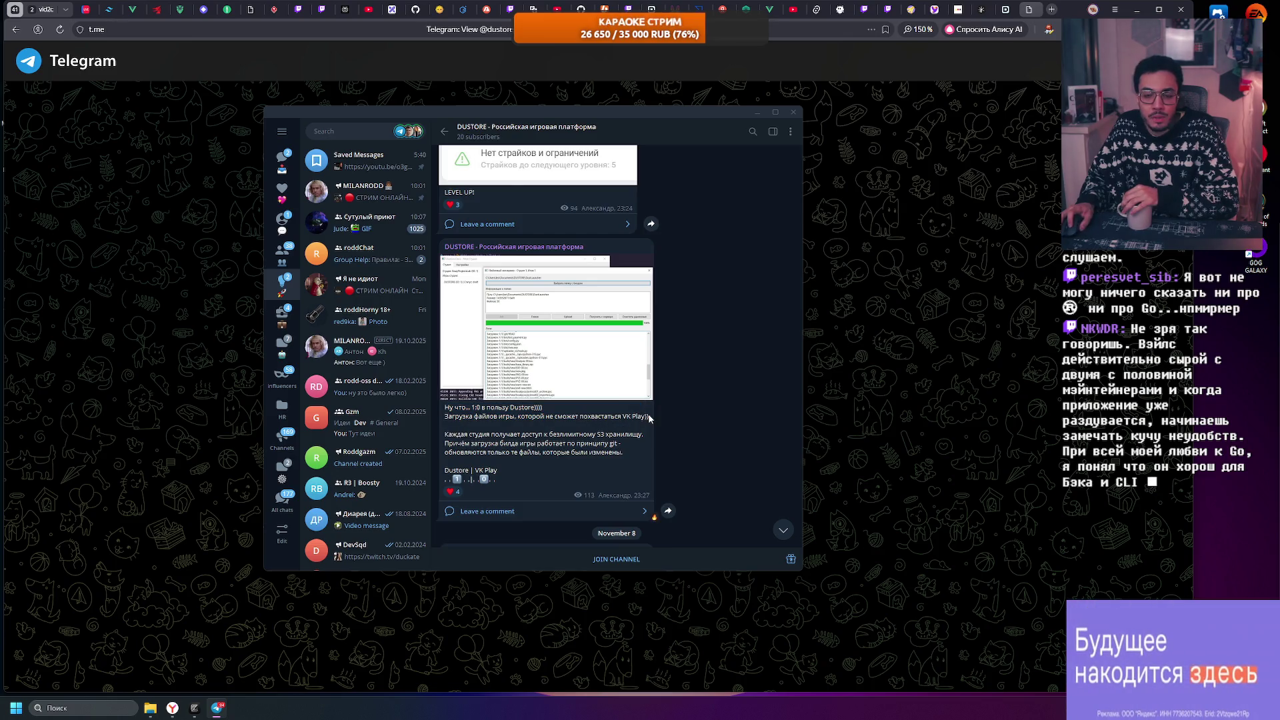
click(625, 422)
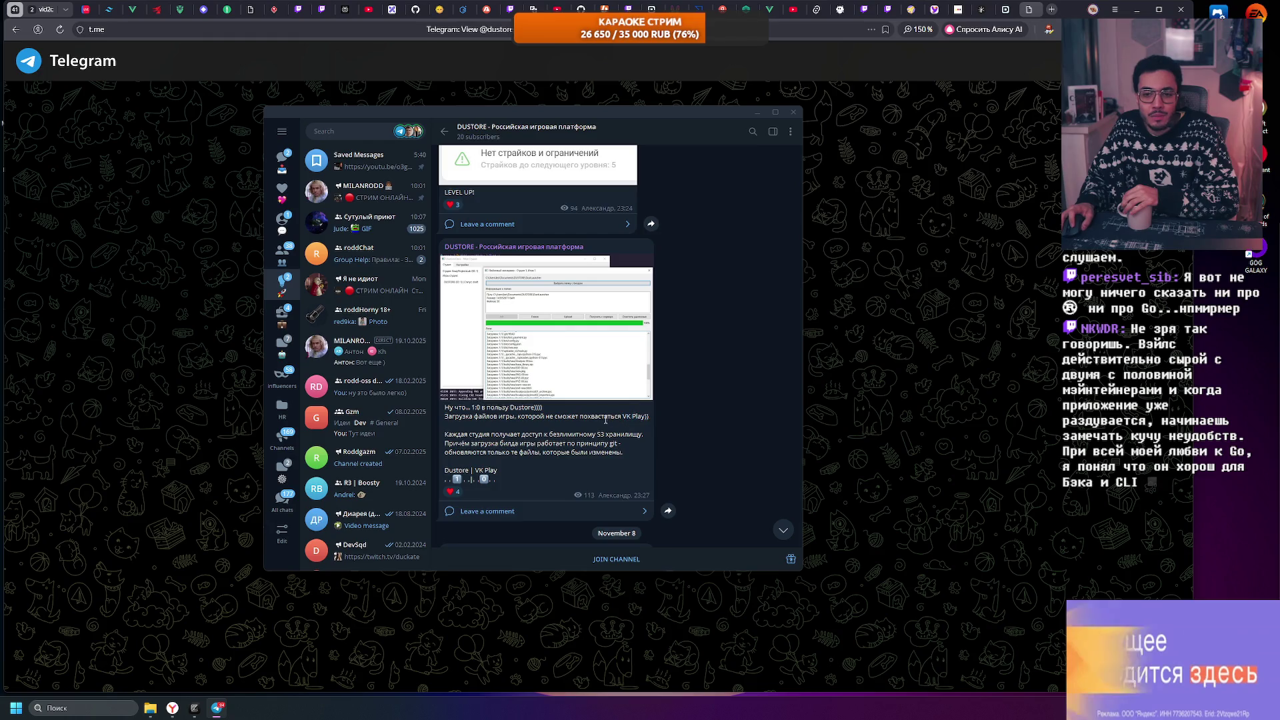
drag(444, 407, 490, 411)
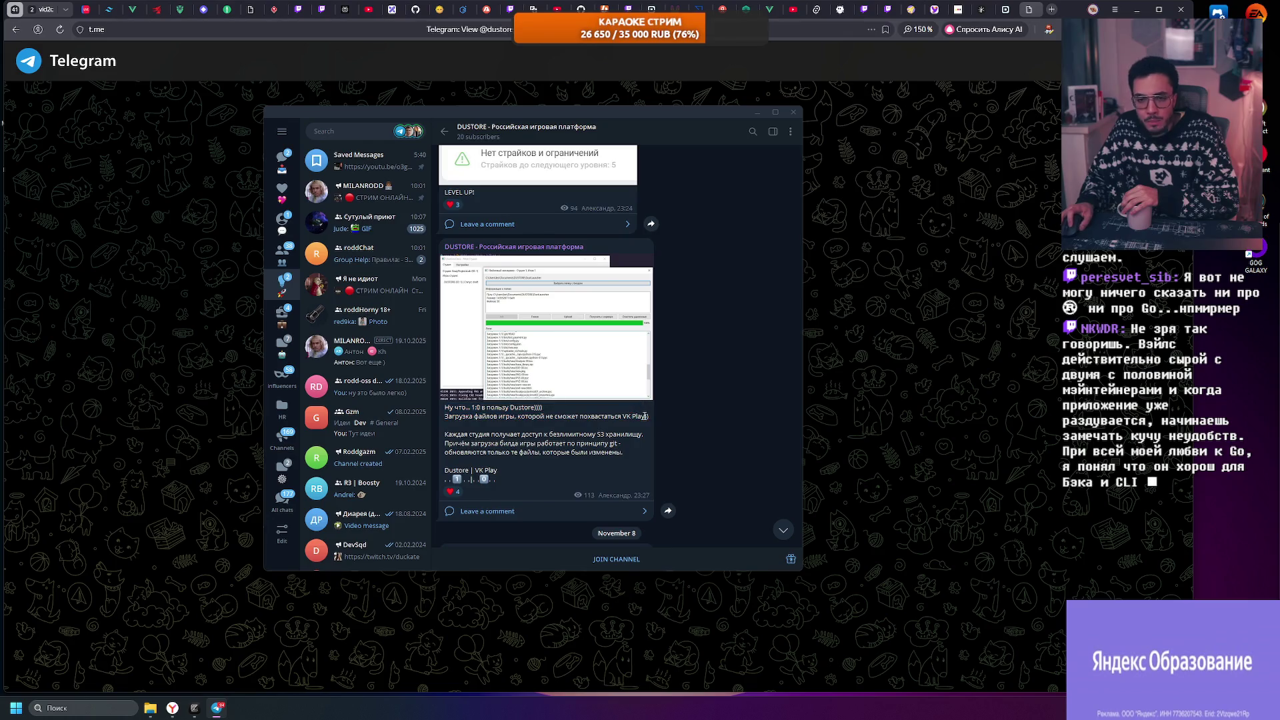
mouse_move(604, 420)
mouse_down()
mouse_move(460, 417)
mouse_move(475, 408)
mouse_up()
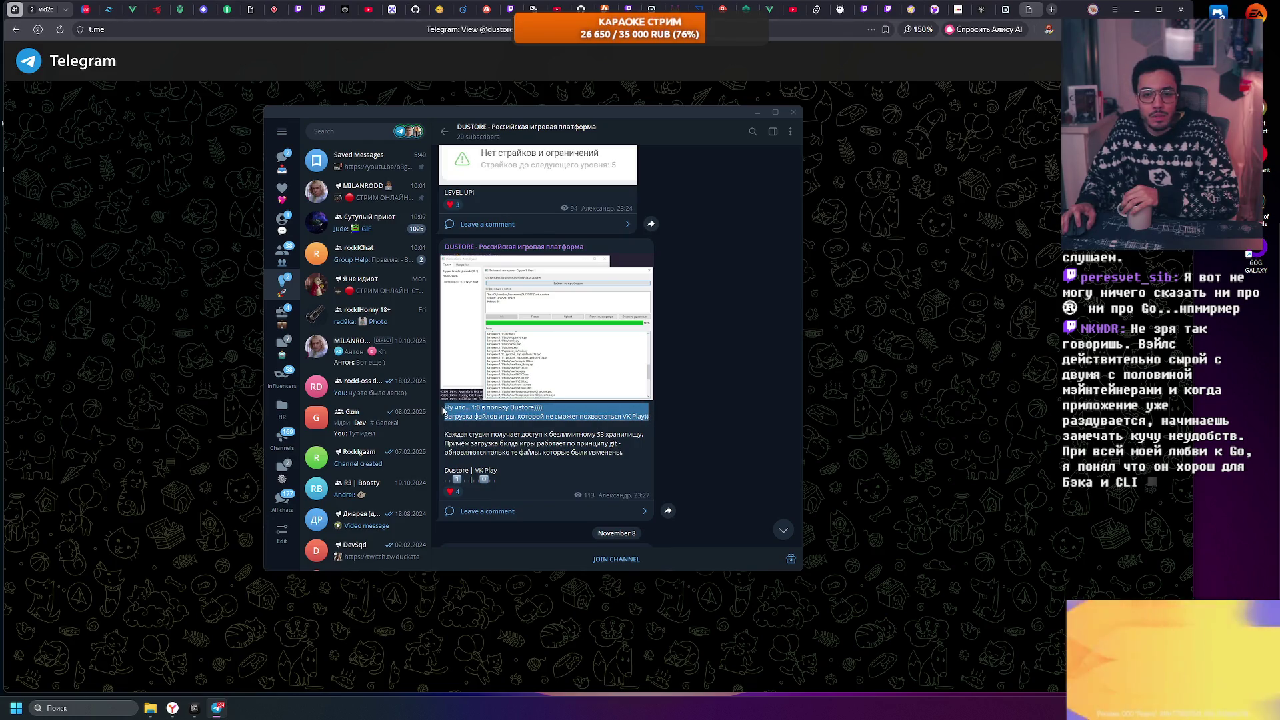
click(477, 407)
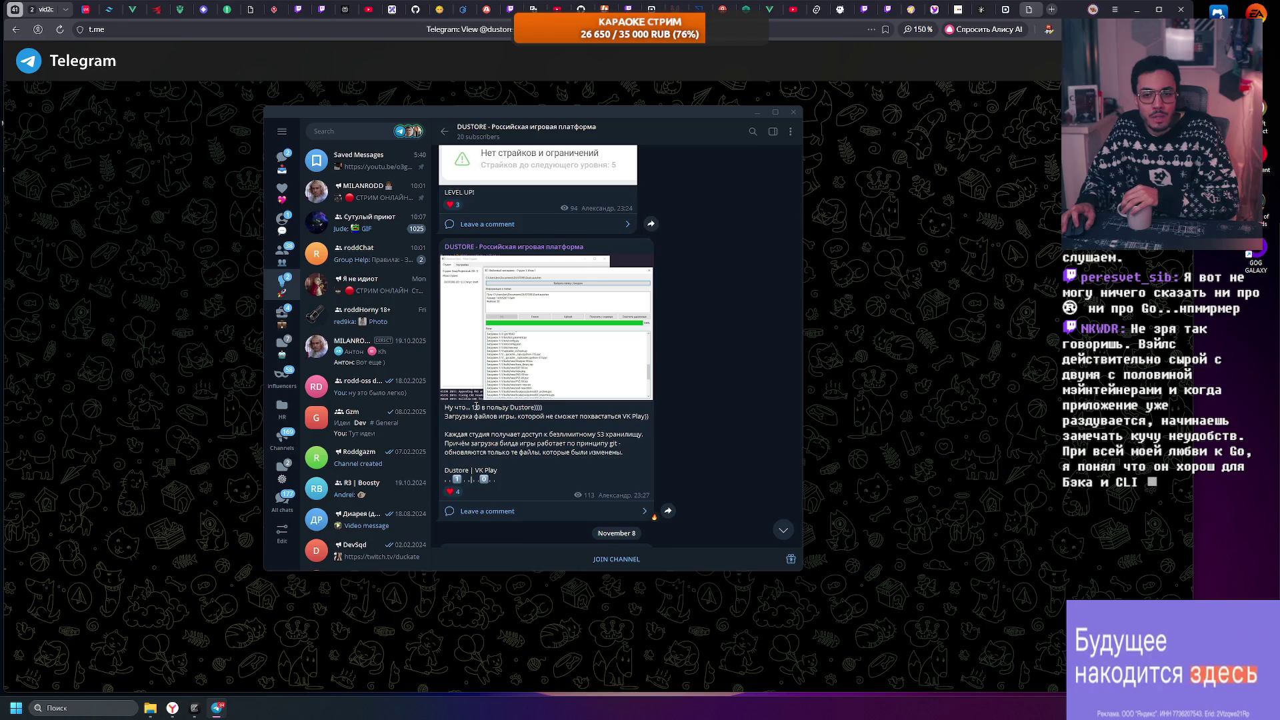
click(591, 359)
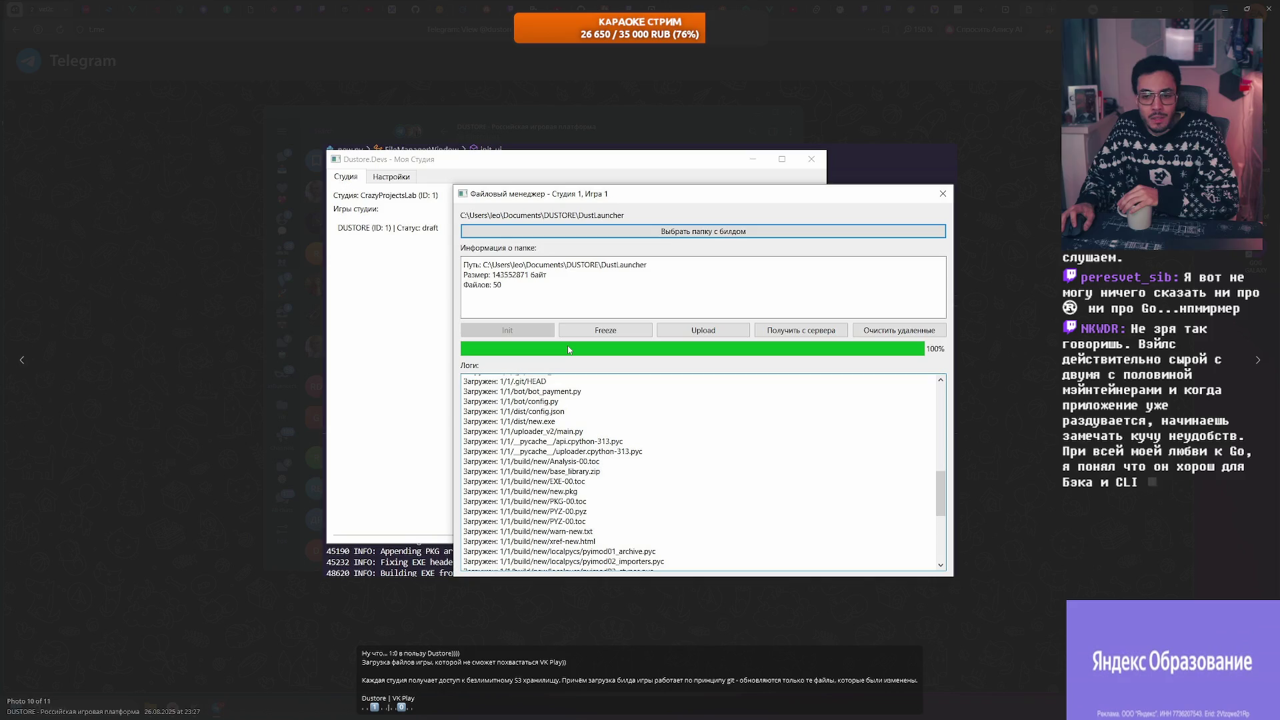
click(424, 372)
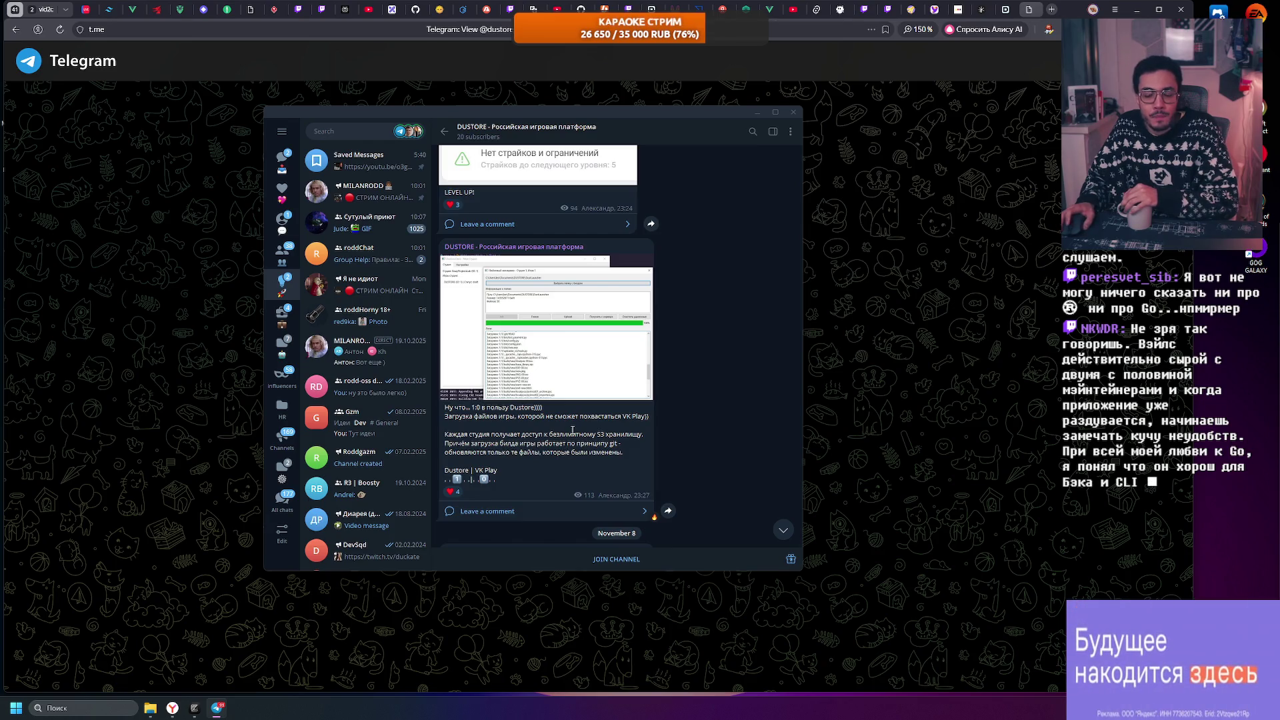
Step: Highlight the paragraph about studio storage access and uploads
scroll(572, 430, down, 3)
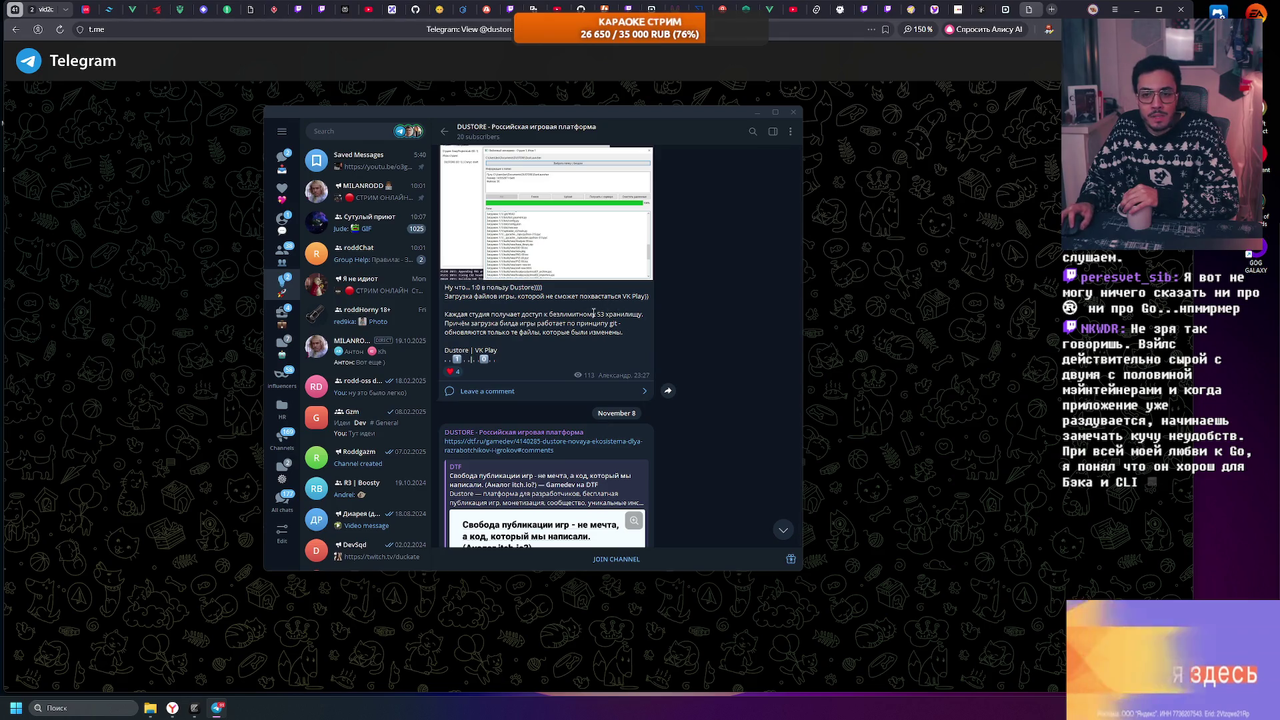
triple_click(506, 319)
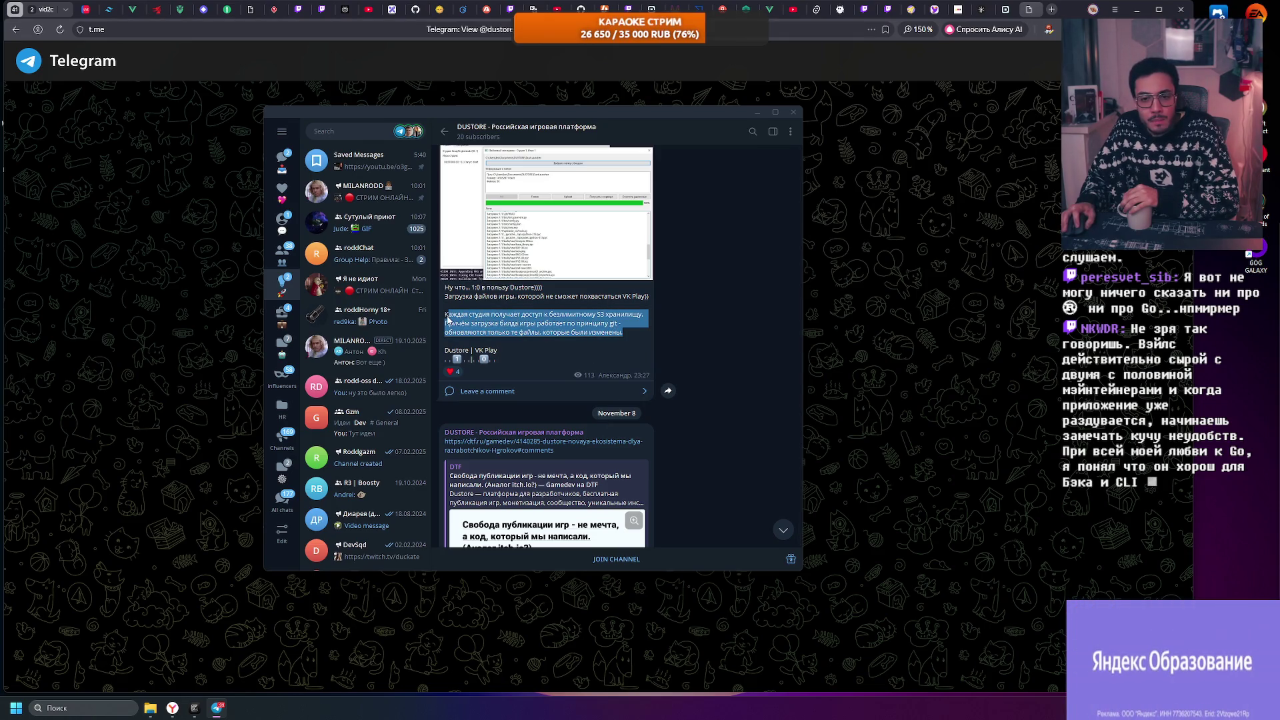
click(459, 317)
mouse_move(449, 314)
mouse_down()
mouse_move(635, 336)
mouse_move(547, 301)
mouse_move(494, 291)
mouse_move(471, 304)
mouse_move(447, 288)
mouse_move(618, 326)
mouse_up()
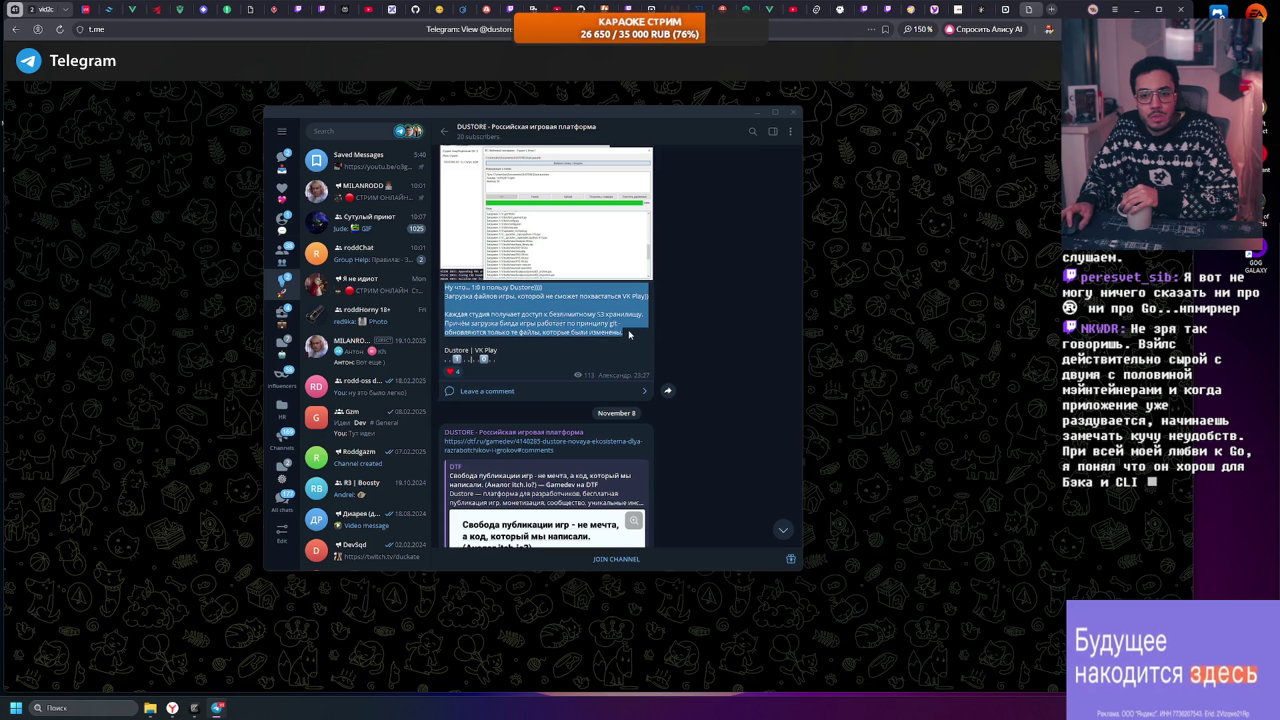
click(633, 335)
Step: View the Даешь пятилетку image full size, then drag the scrollbar to the latest posts
scroll(601, 330, down, 5)
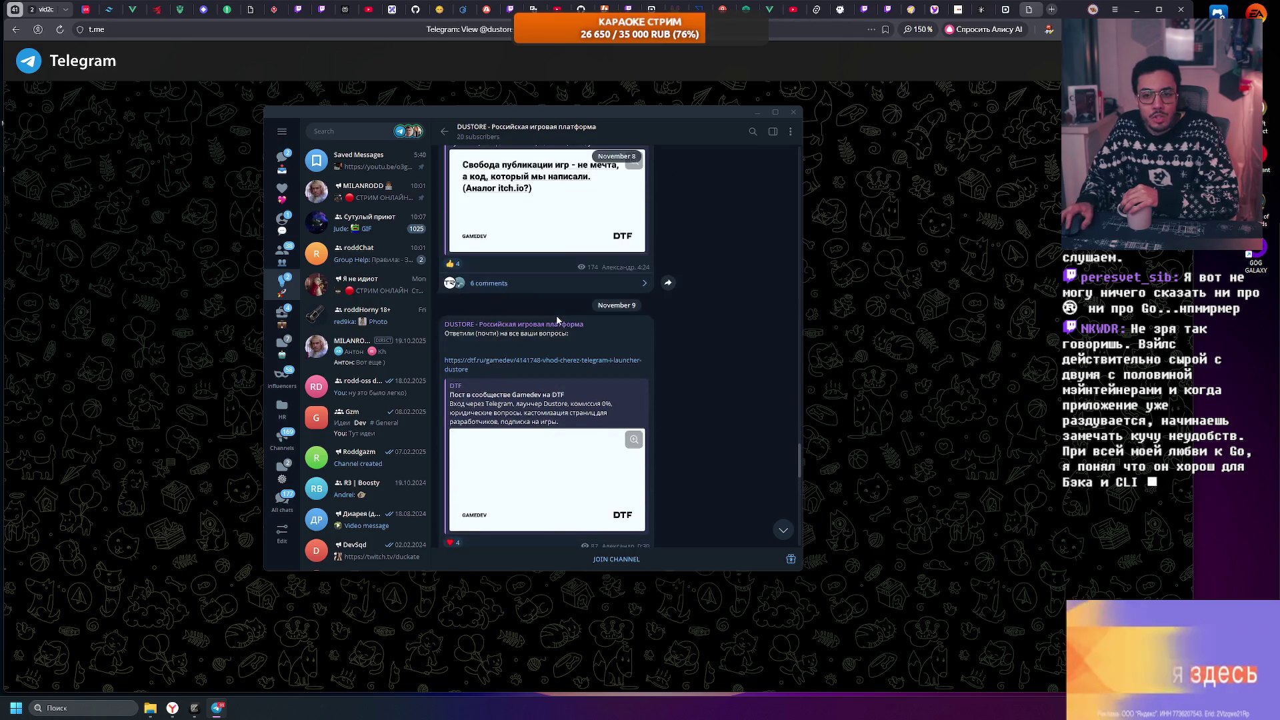
scroll(557, 320, down, 10)
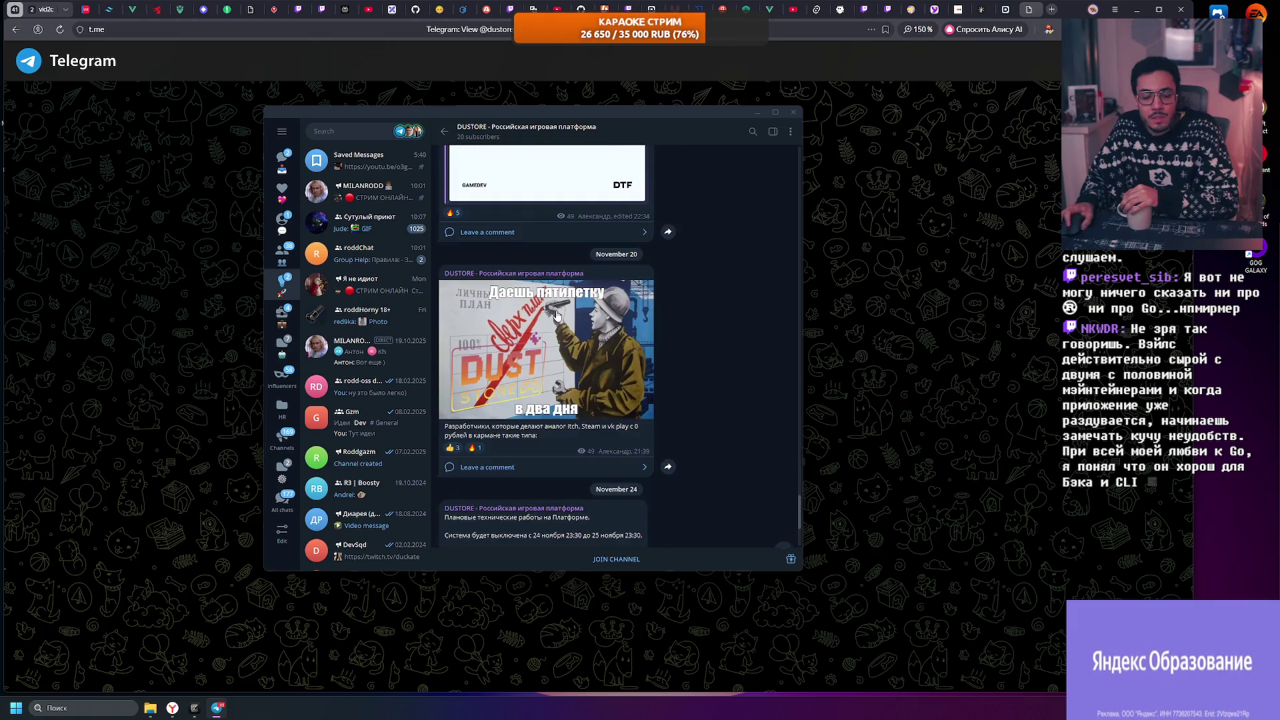
scroll(558, 316, down, 1)
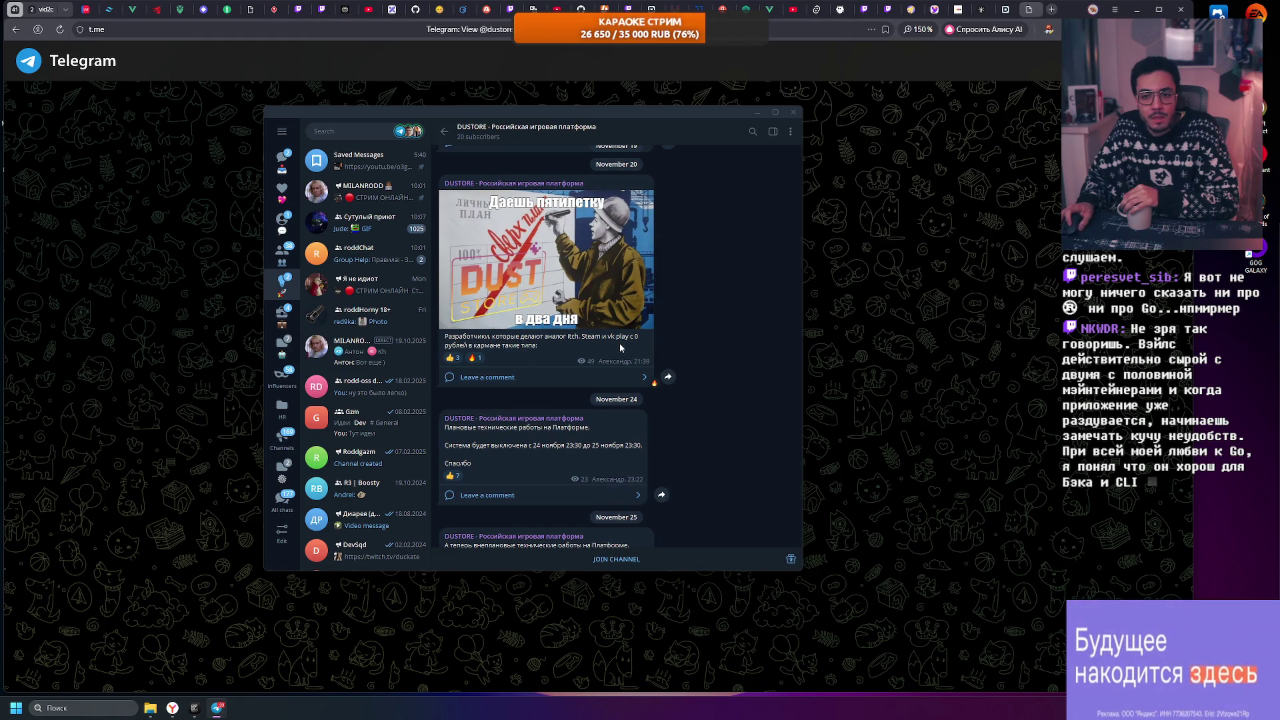
click(581, 284)
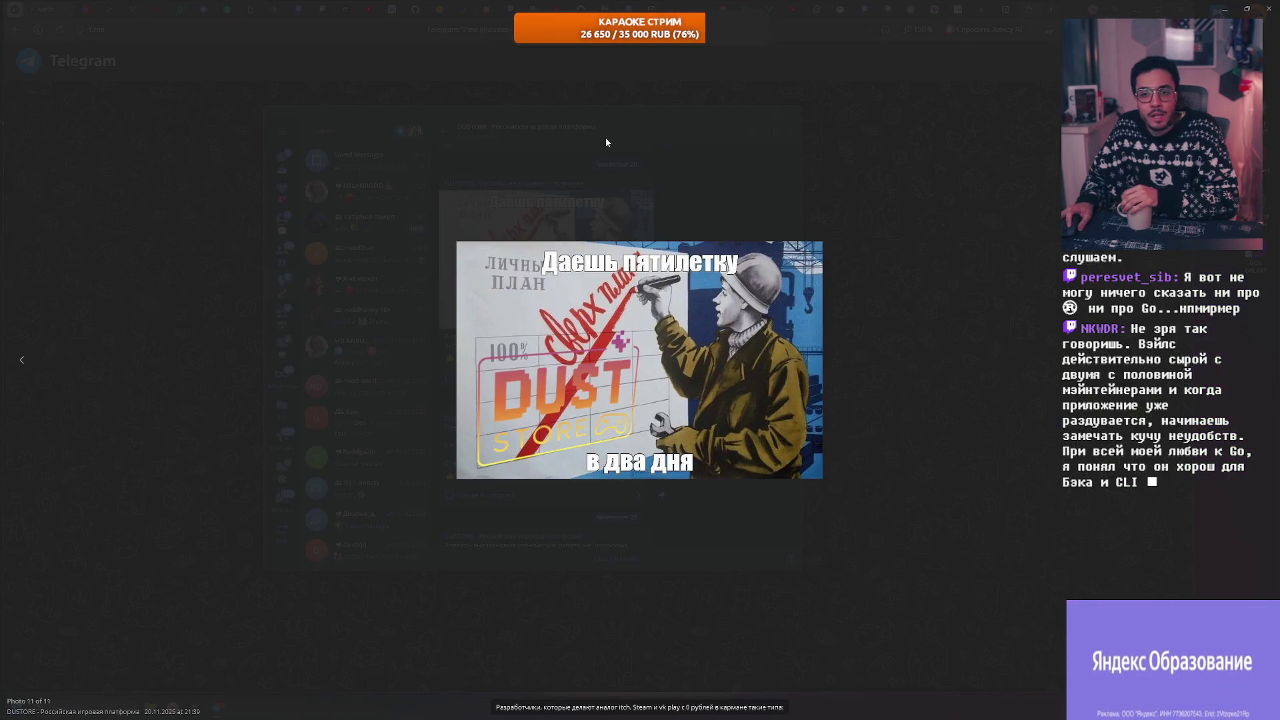
click(595, 171)
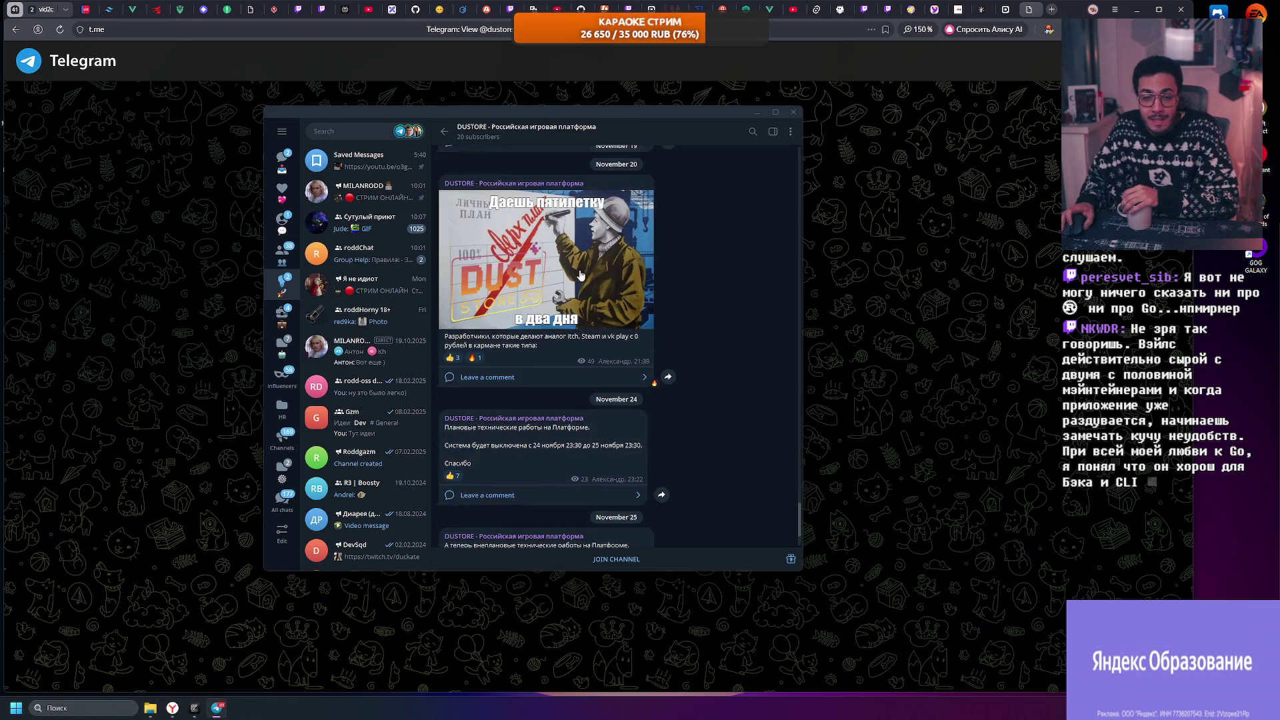
drag(802, 524, 765, 132)
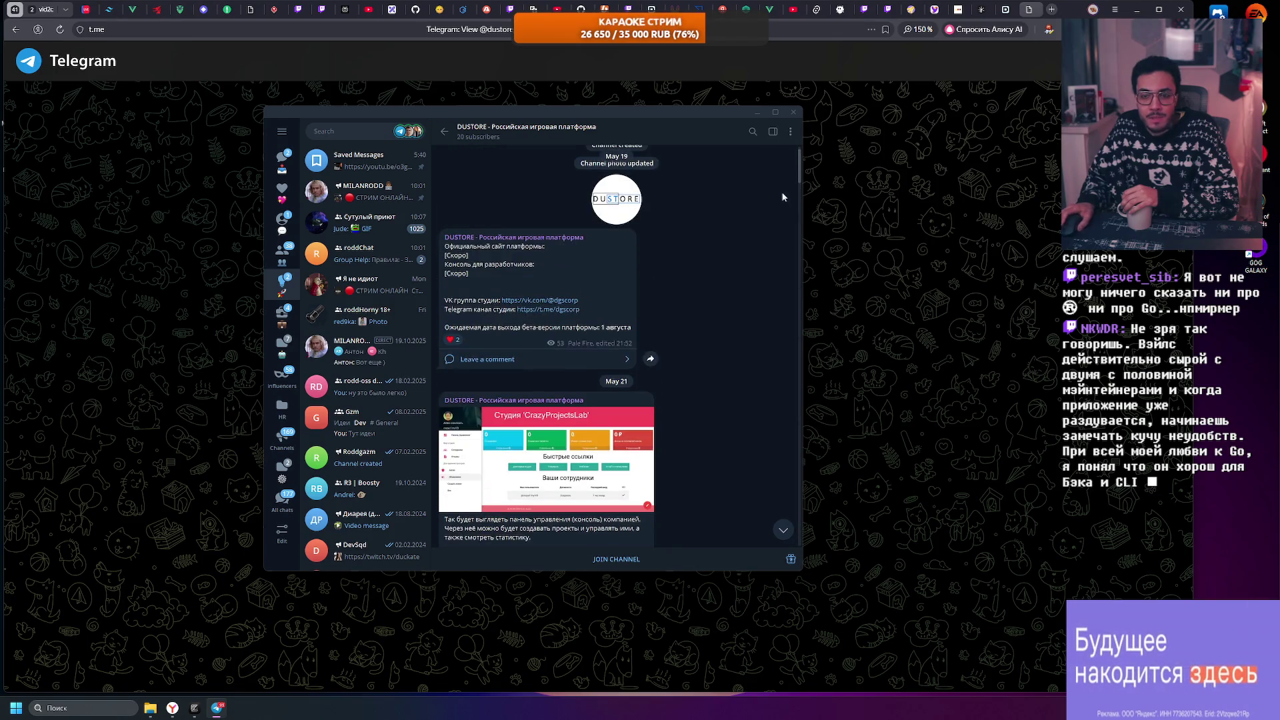
drag(799, 173, 797, 555)
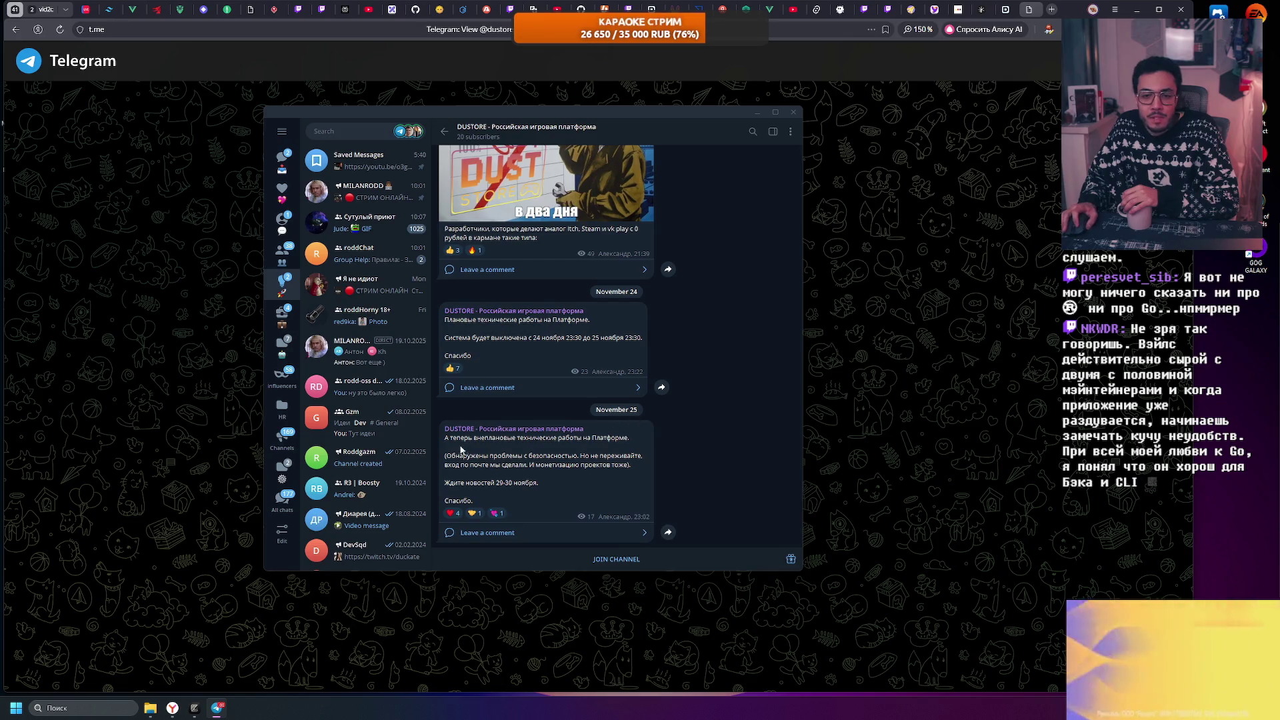
Step: Highlight the November 25 post's lines on security problems and news on 29-30 November
drag(449, 438, 478, 438)
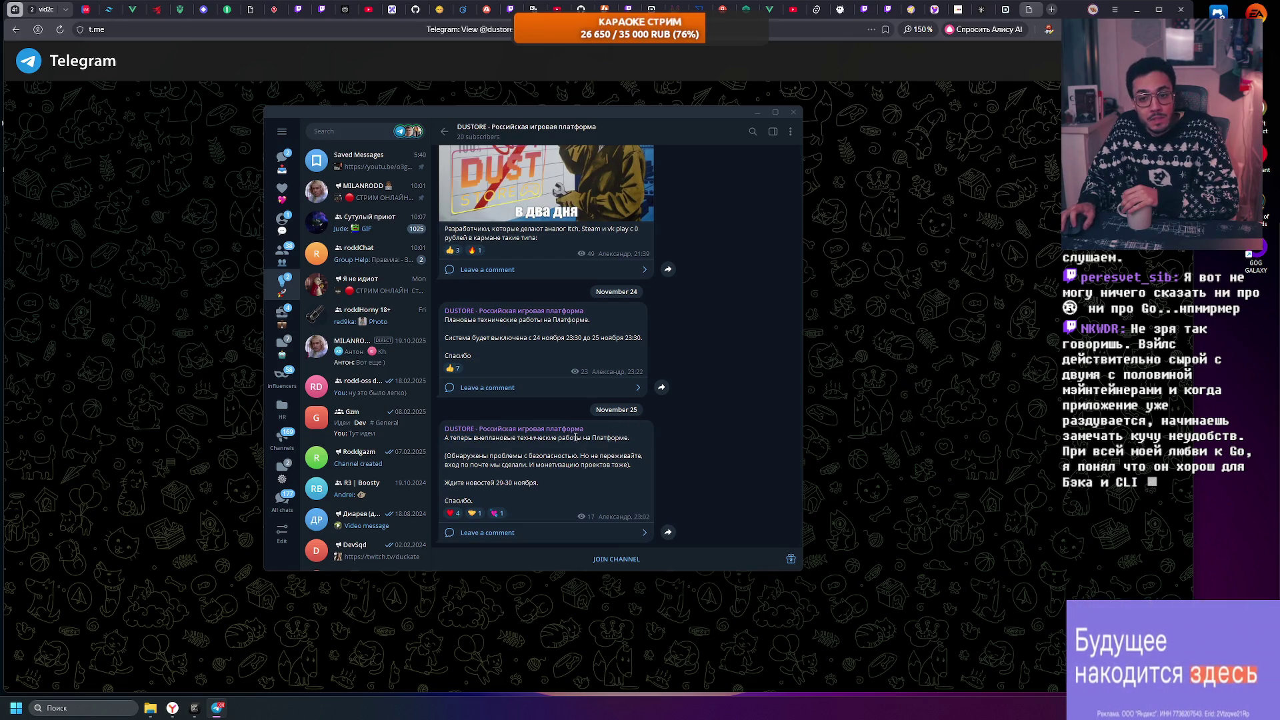
drag(538, 454, 578, 456)
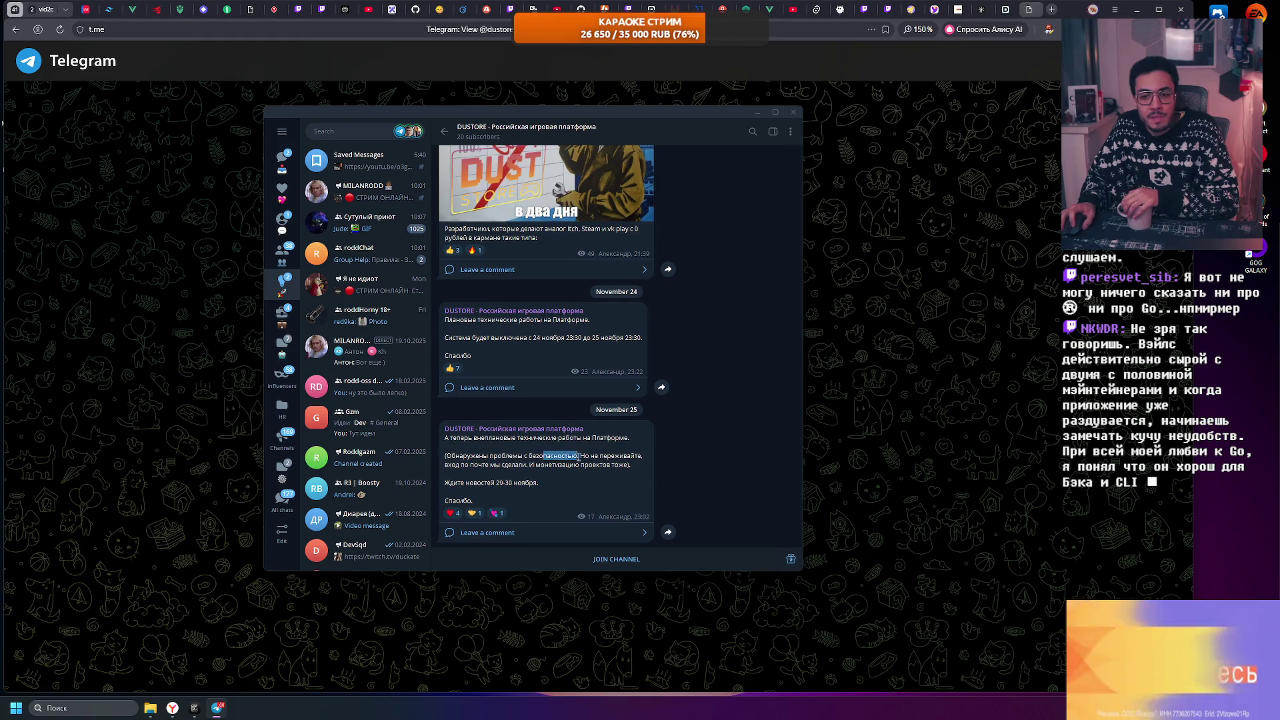
click(475, 460)
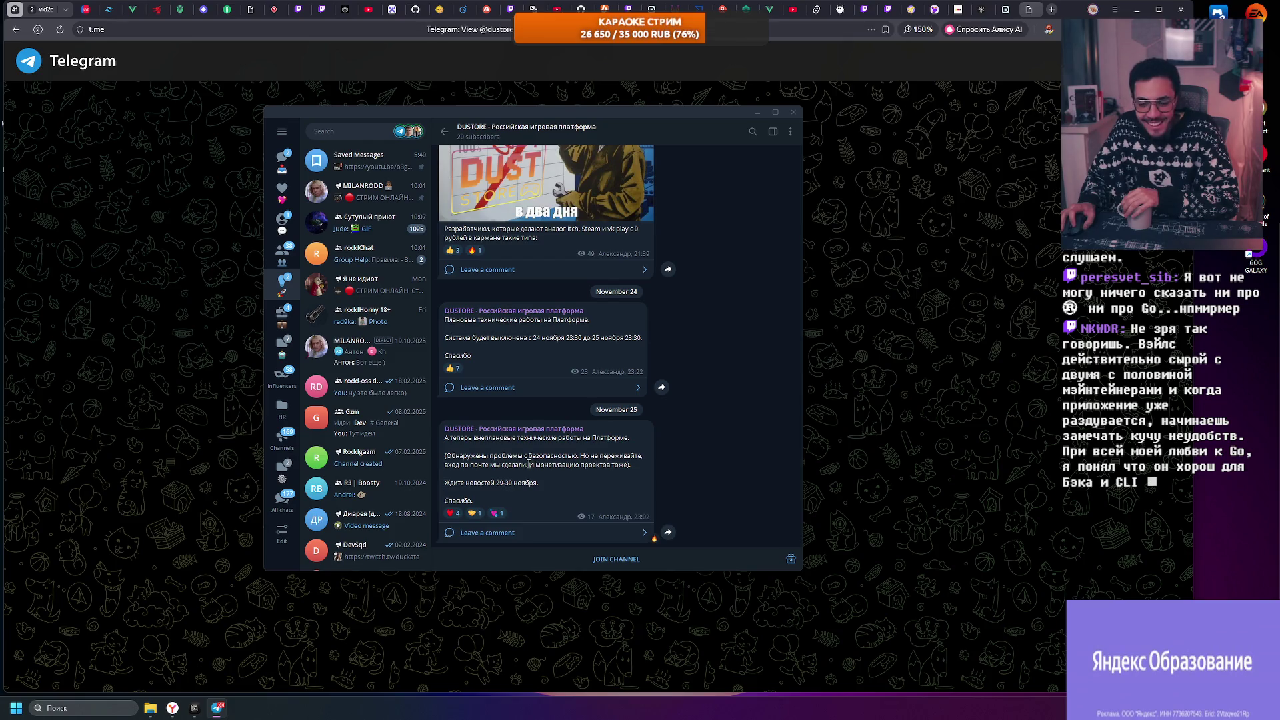
drag(581, 457, 452, 458)
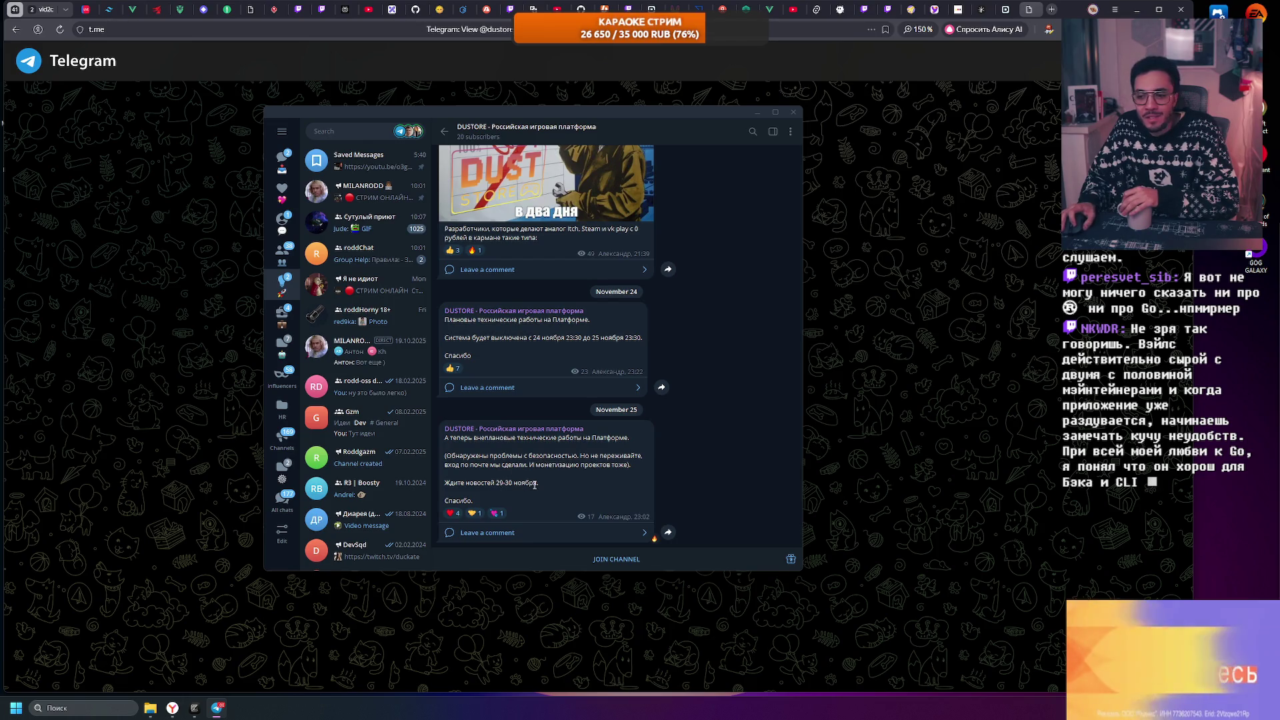
mouse_move(538, 484)
mouse_down()
mouse_move(465, 476)
mouse_move(449, 447)
mouse_up()
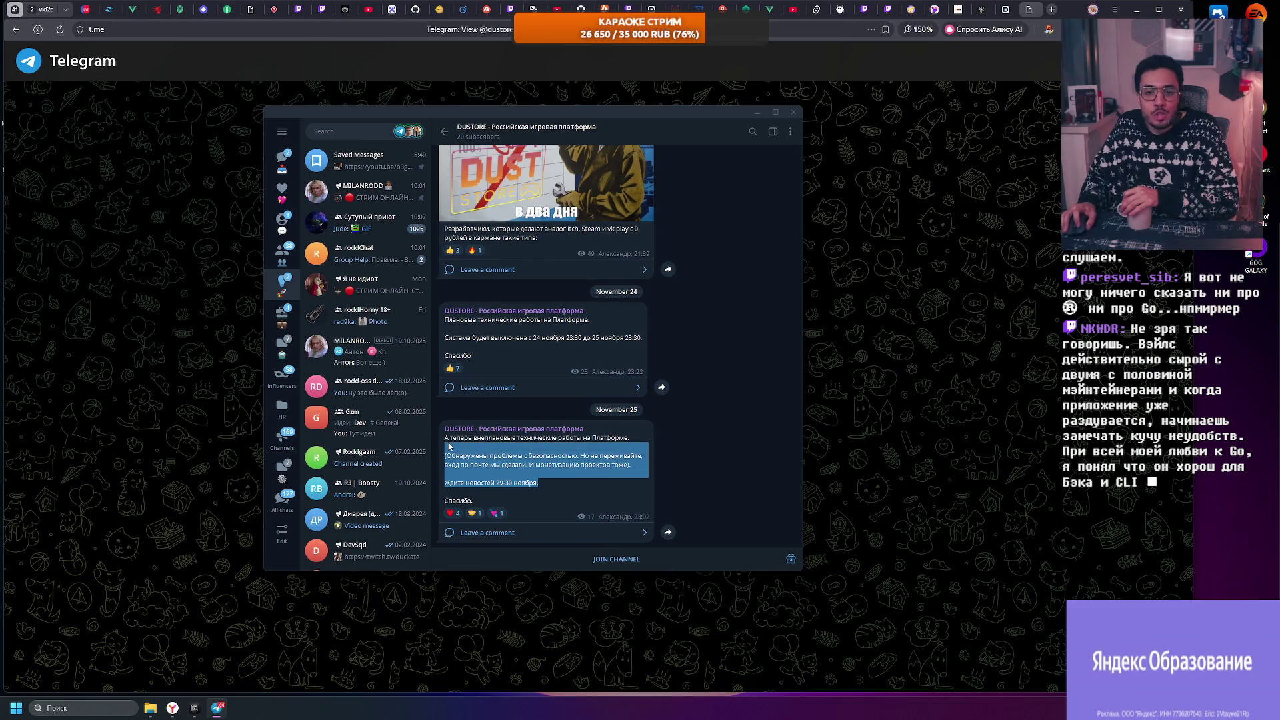
mouse_move(539, 484)
mouse_down()
mouse_move(551, 487)
mouse_move(451, 452)
mouse_up()
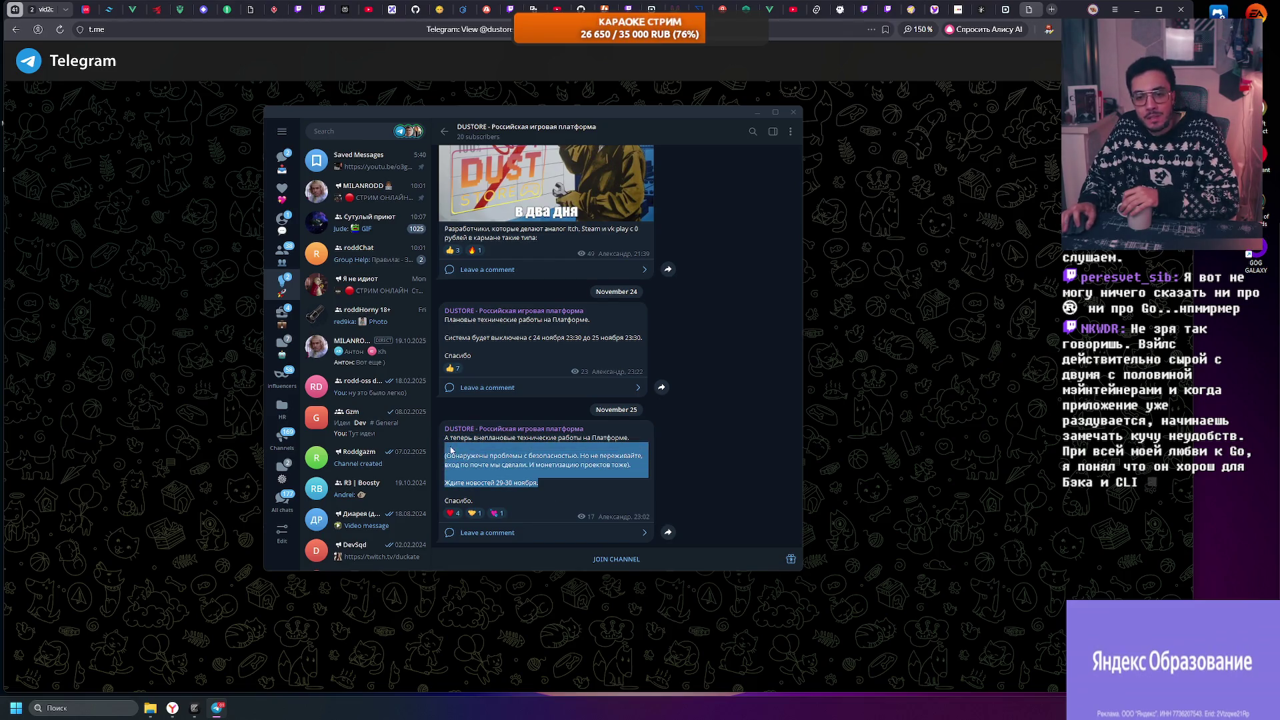
click(451, 448)
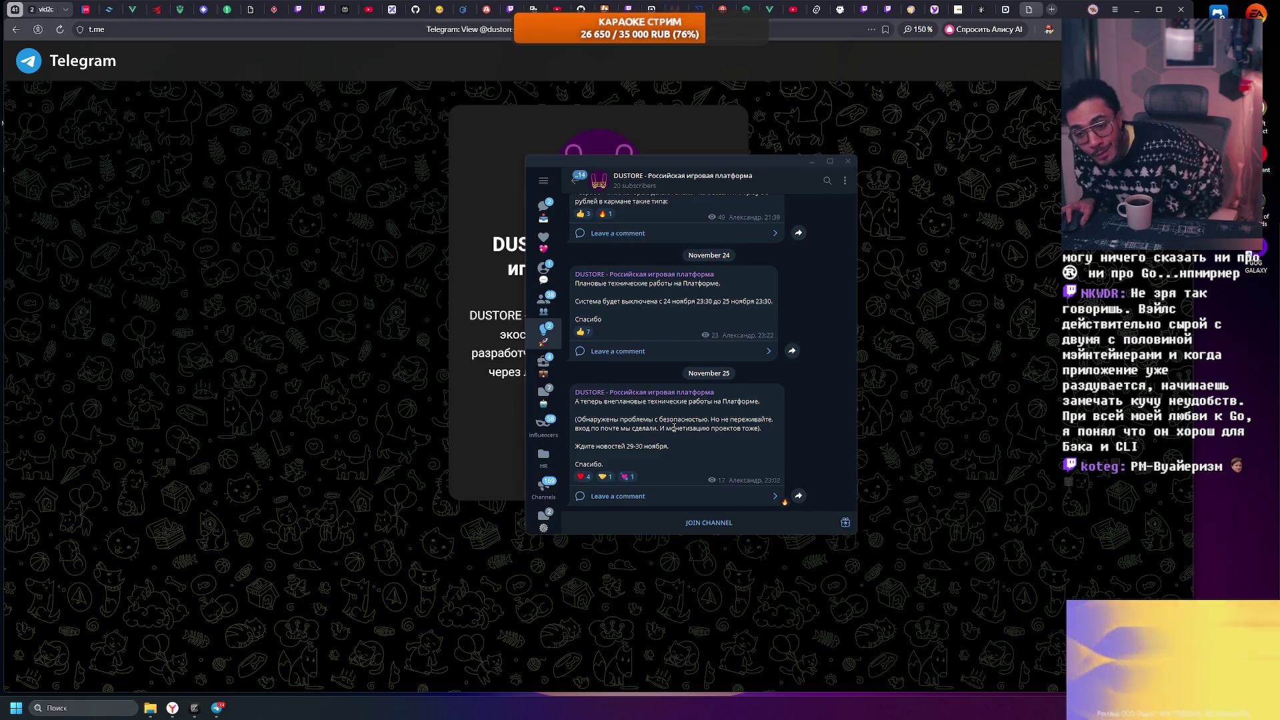
Step: Check the DUSTORE channel info panel, then return to the DTF article about Dustore
click(665, 189)
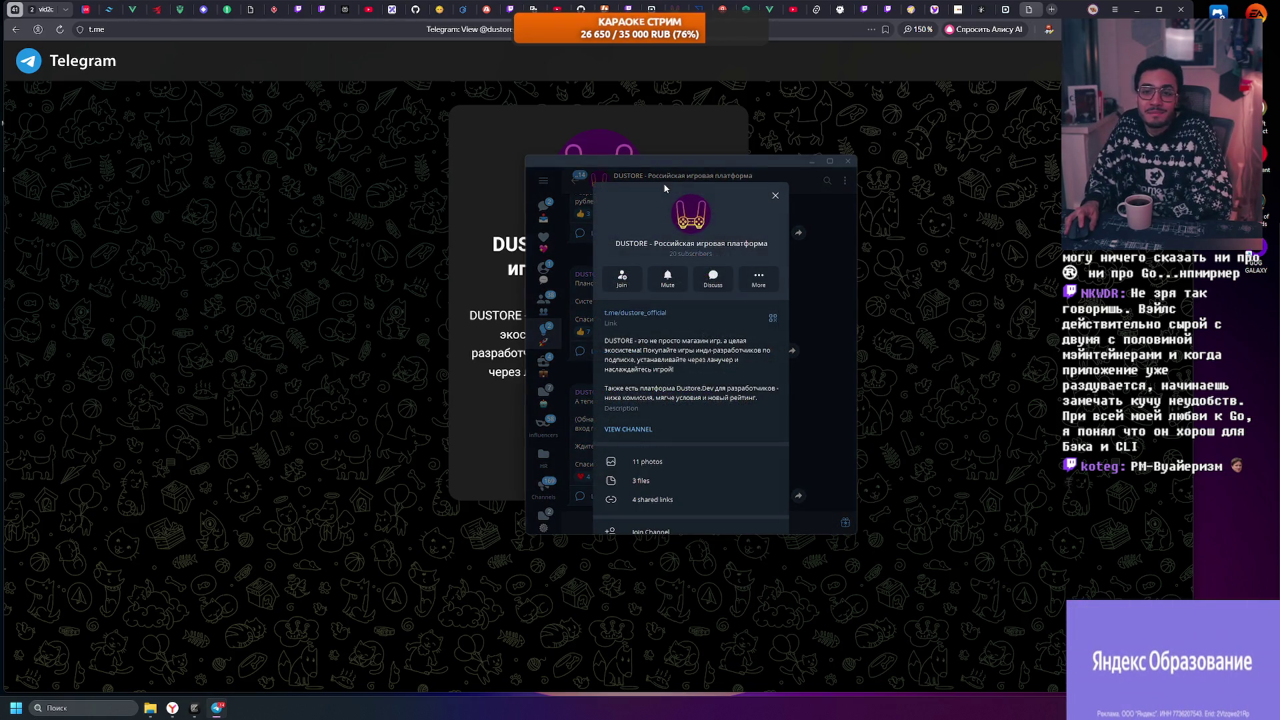
click(827, 319)
click(1006, 9)
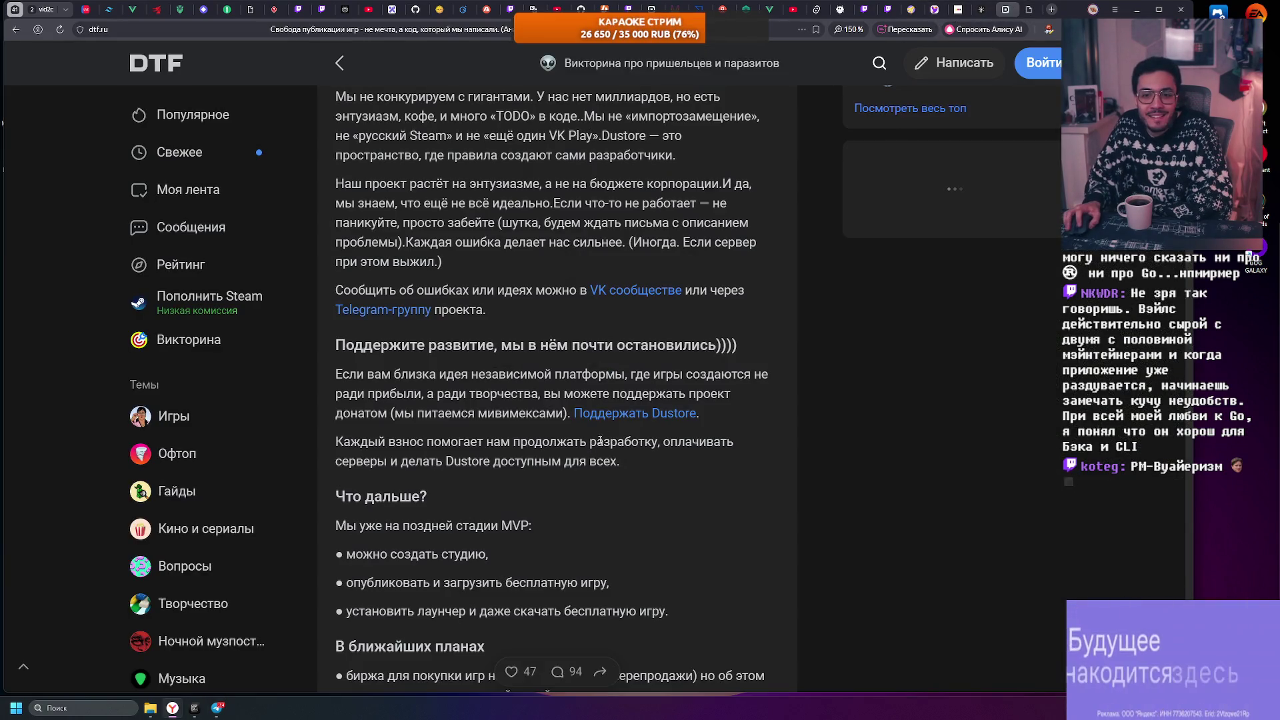
Step: Scroll to the end of the DTF article and switch to the dustore.ru homepage
scroll(628, 413, down, 1)
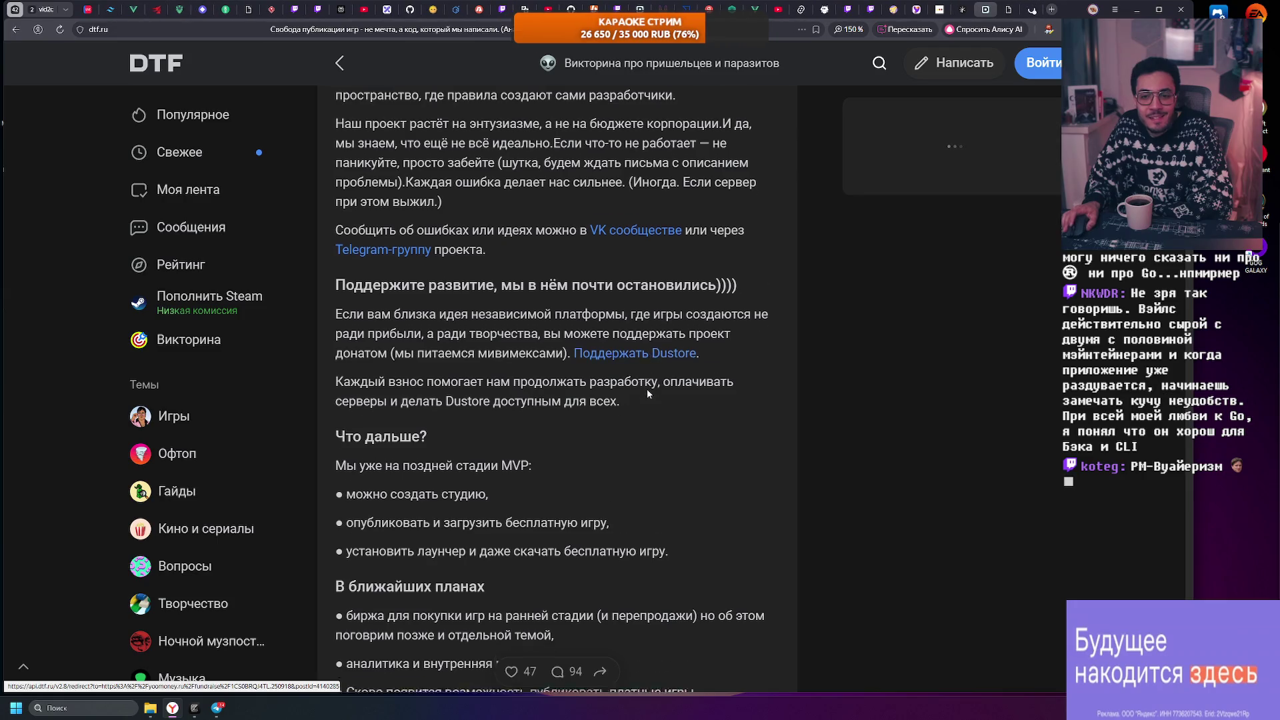
scroll(650, 369, down, 8)
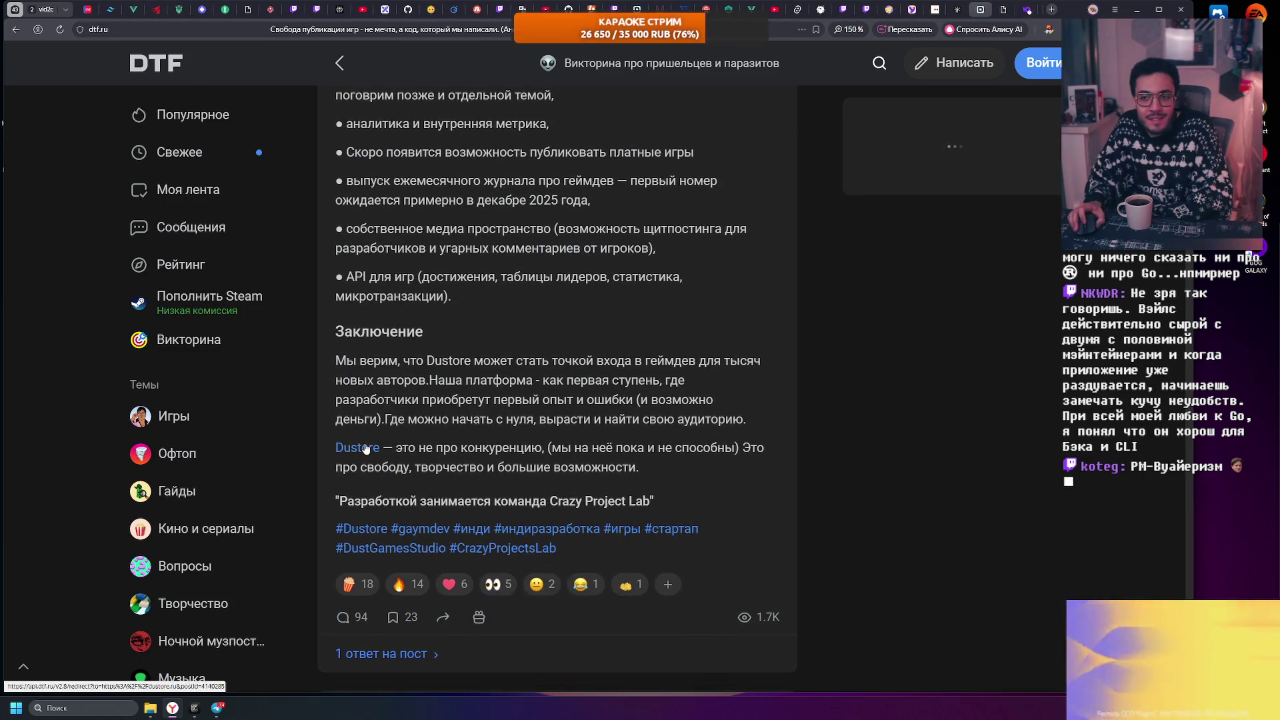
click(1033, 8)
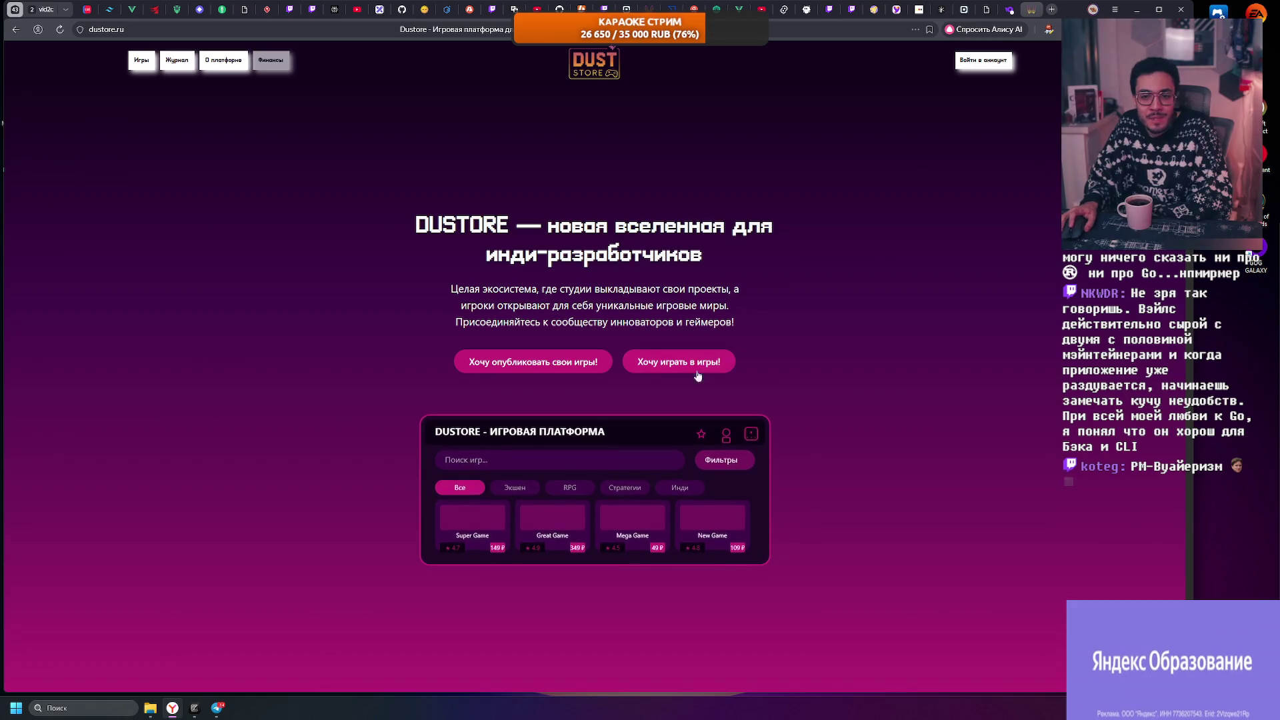
Step: Open the Игры games catalog, then follow footer commit link 2c7ca31 to GitHub
click(139, 66)
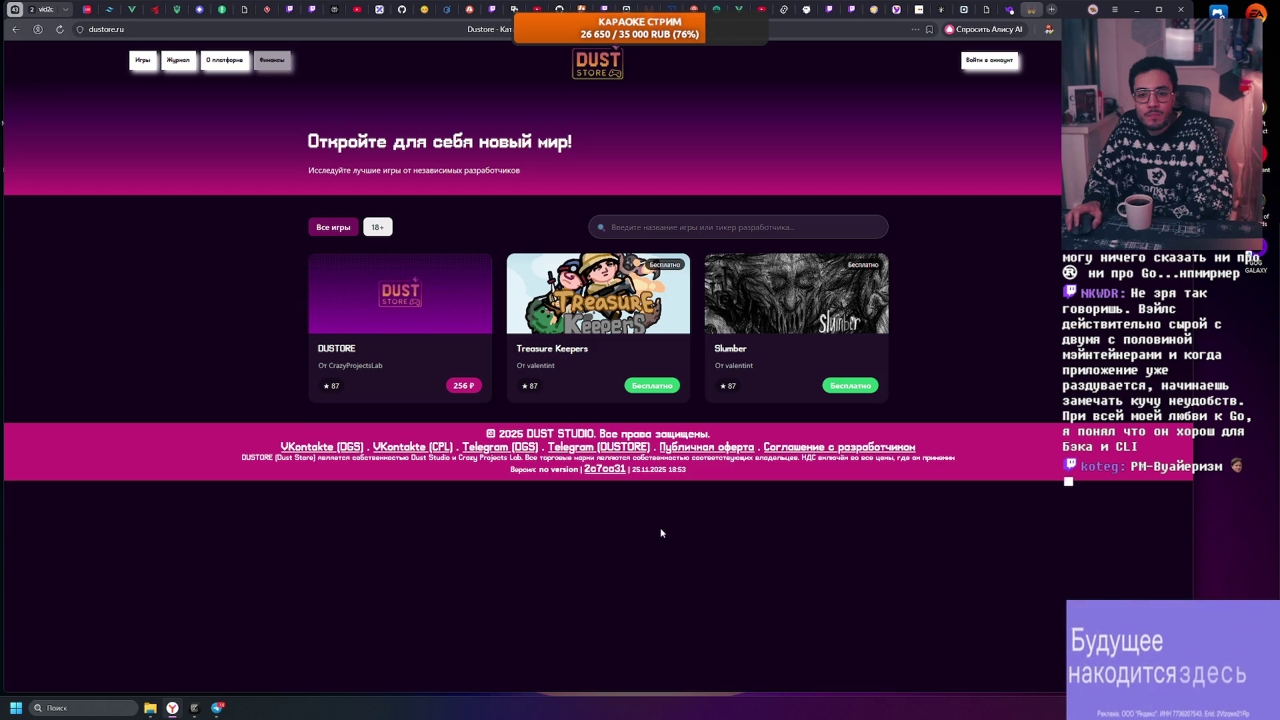
click(610, 471)
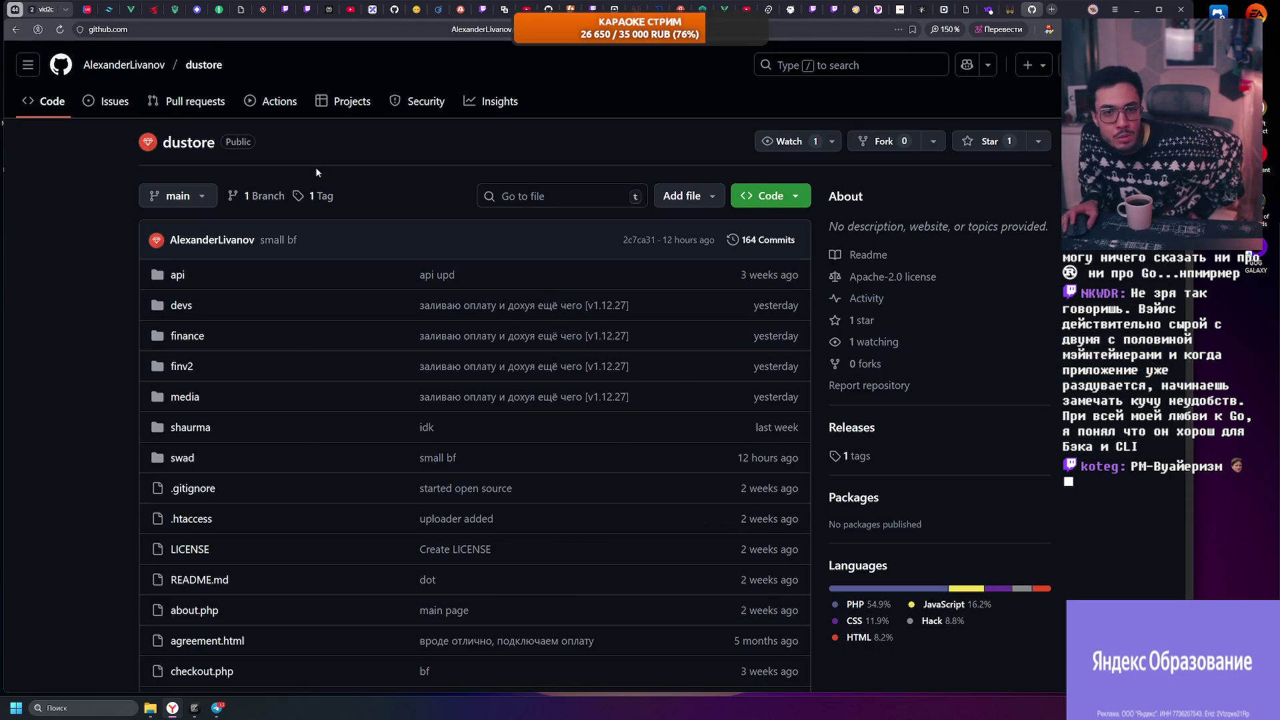
Step: Scroll through the dustore file list and README plans, then open the 164-commit history
scroll(307, 160, down, 2)
scroll(294, 146, up, 1)
scroll(294, 146, down, 10)
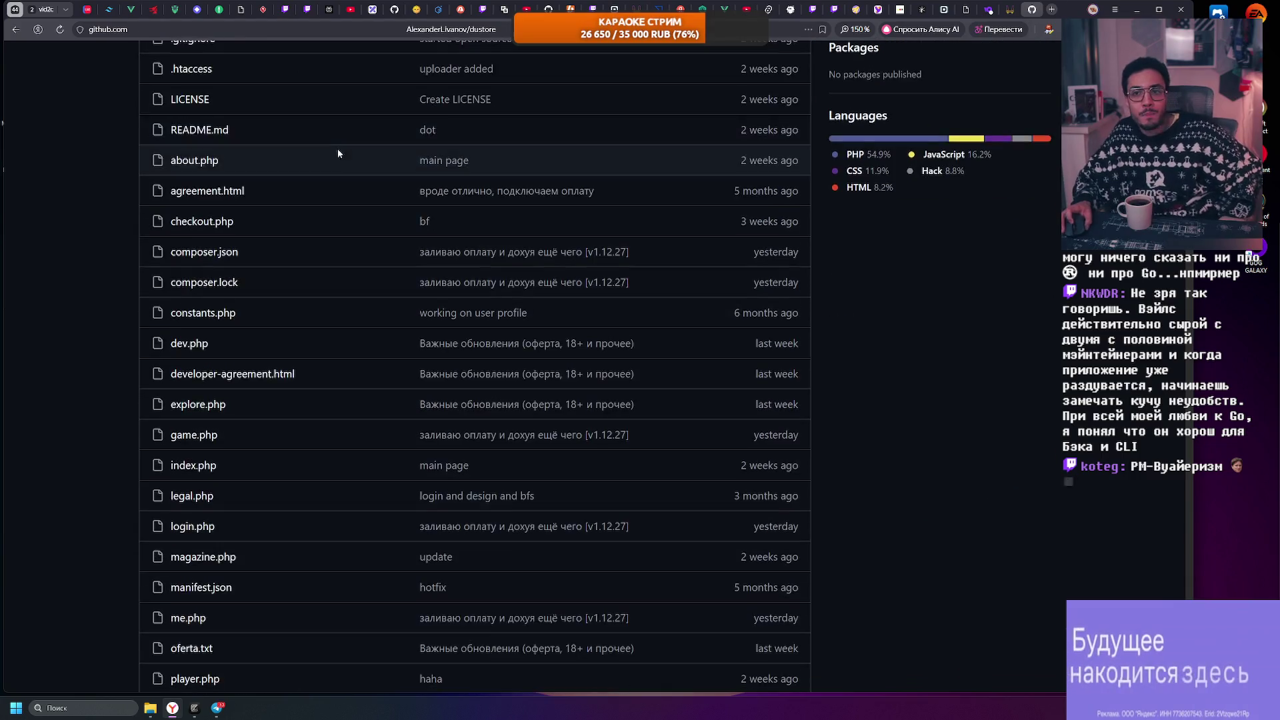
scroll(352, 176, down, 1)
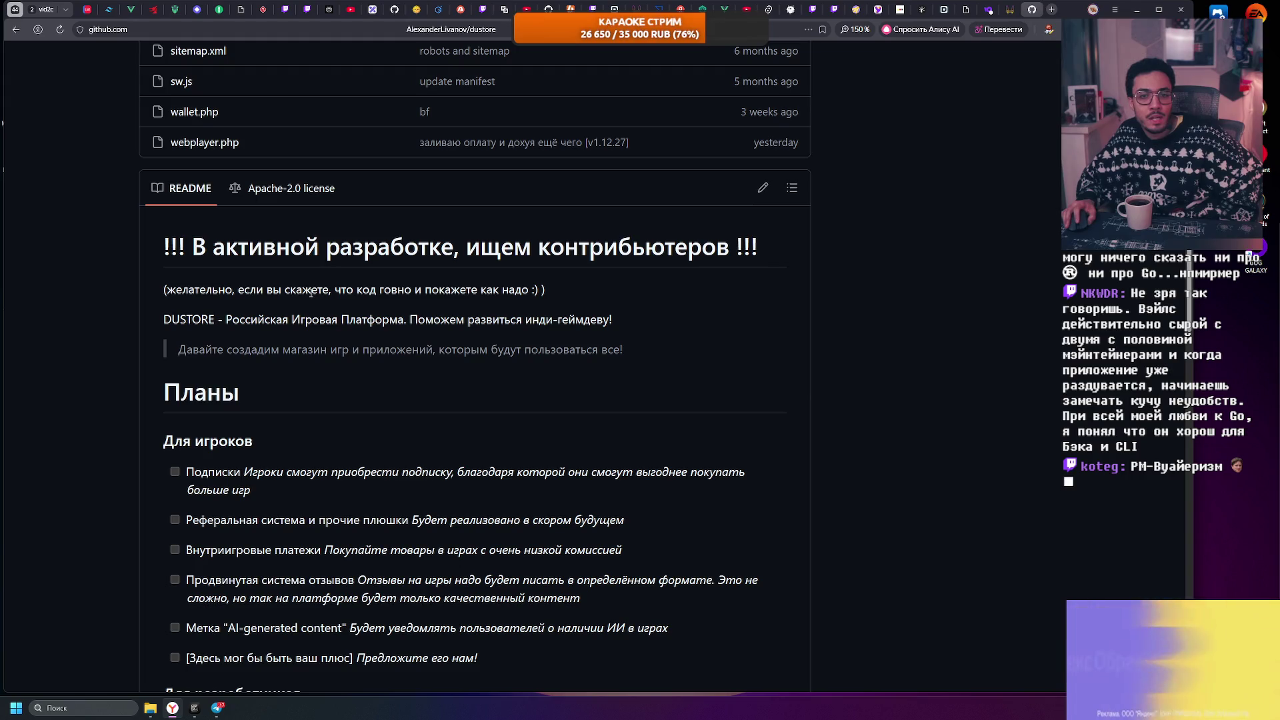
scroll(353, 288, down, 1)
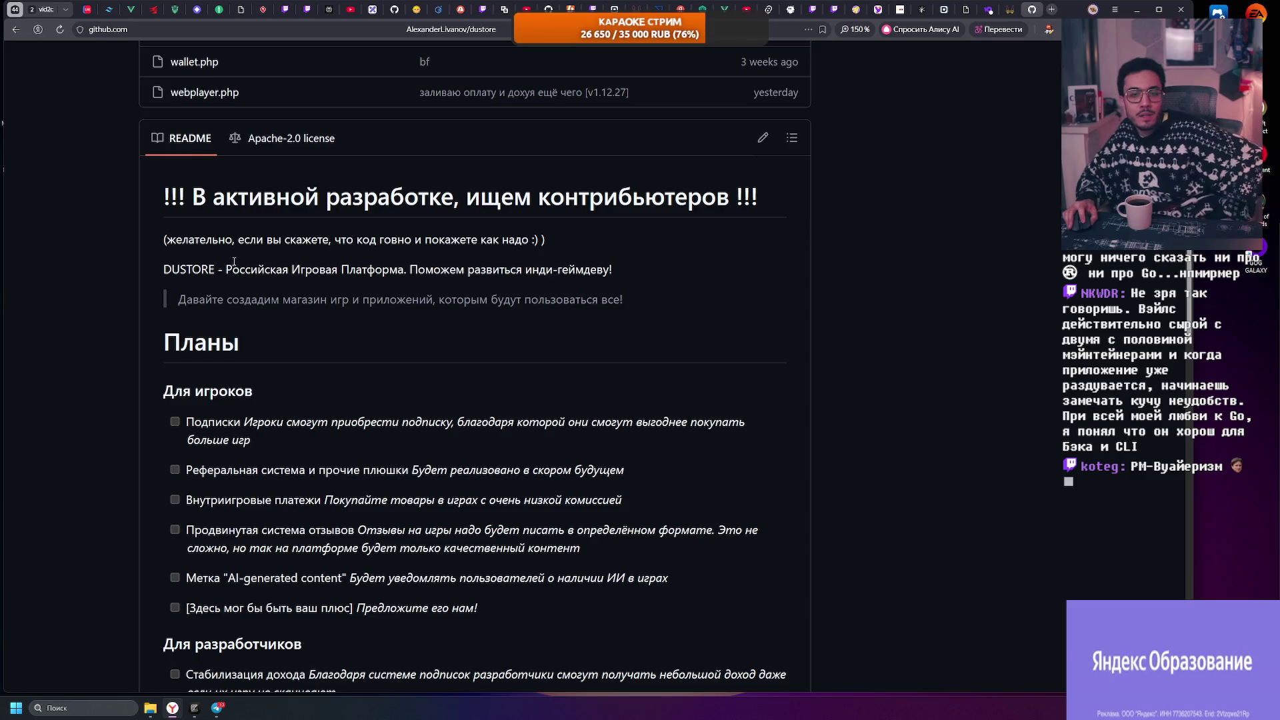
scroll(233, 262, down, 6)
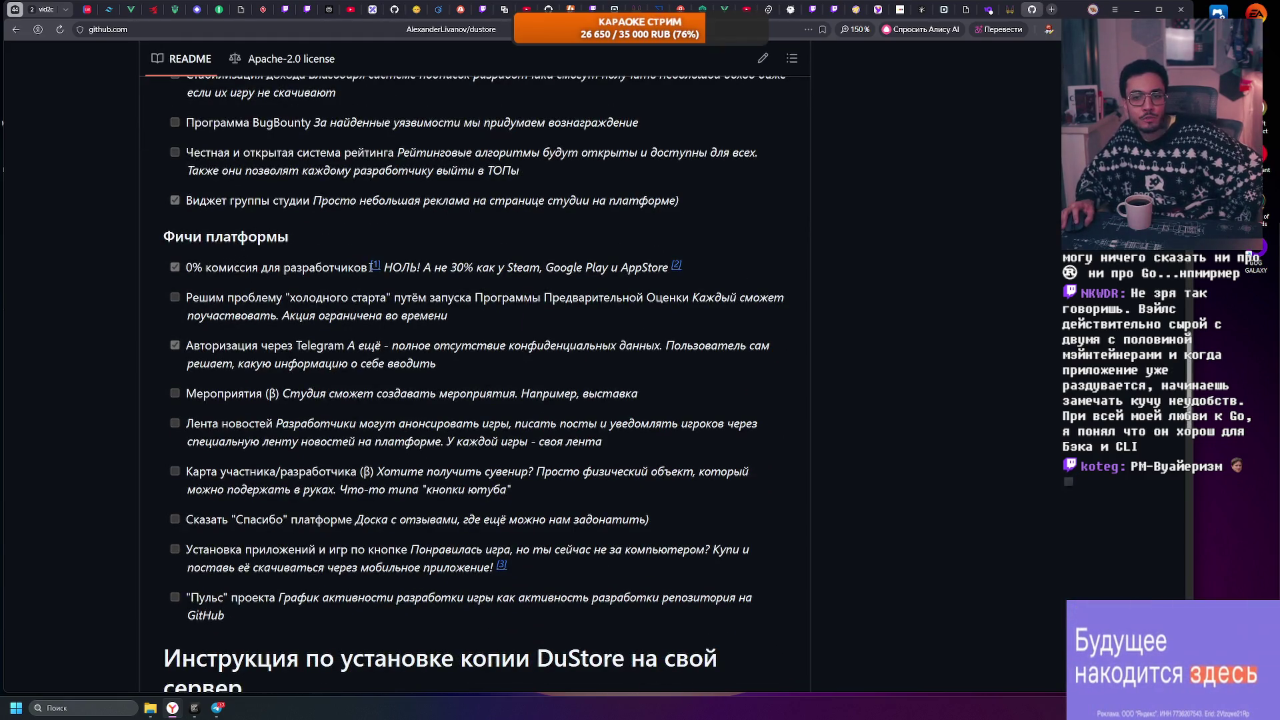
click(457, 273)
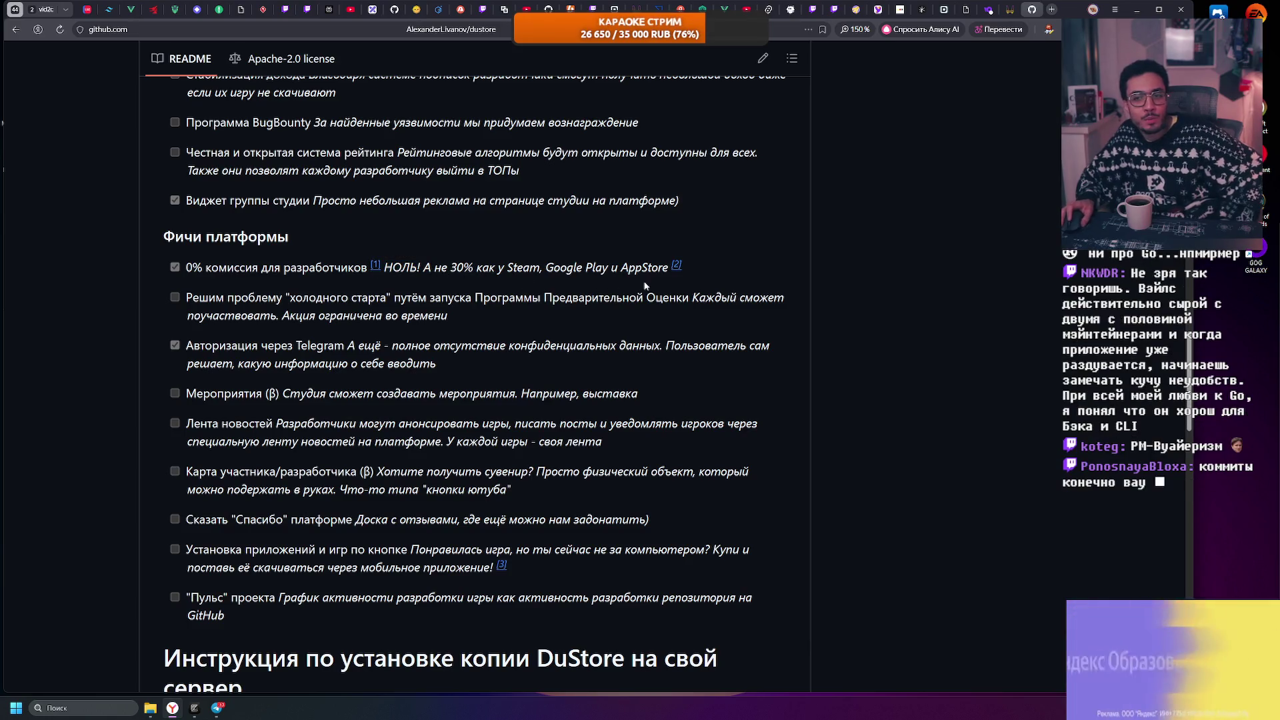
scroll(368, 272, up, 15)
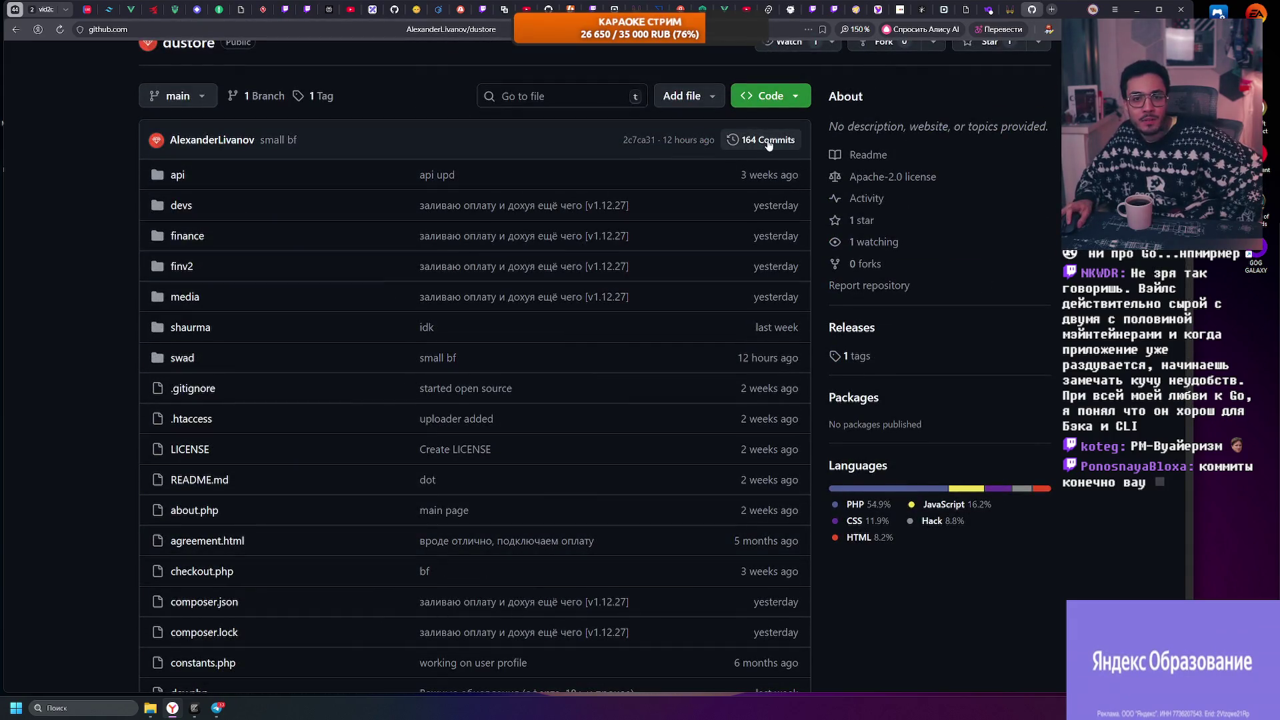
click(768, 141)
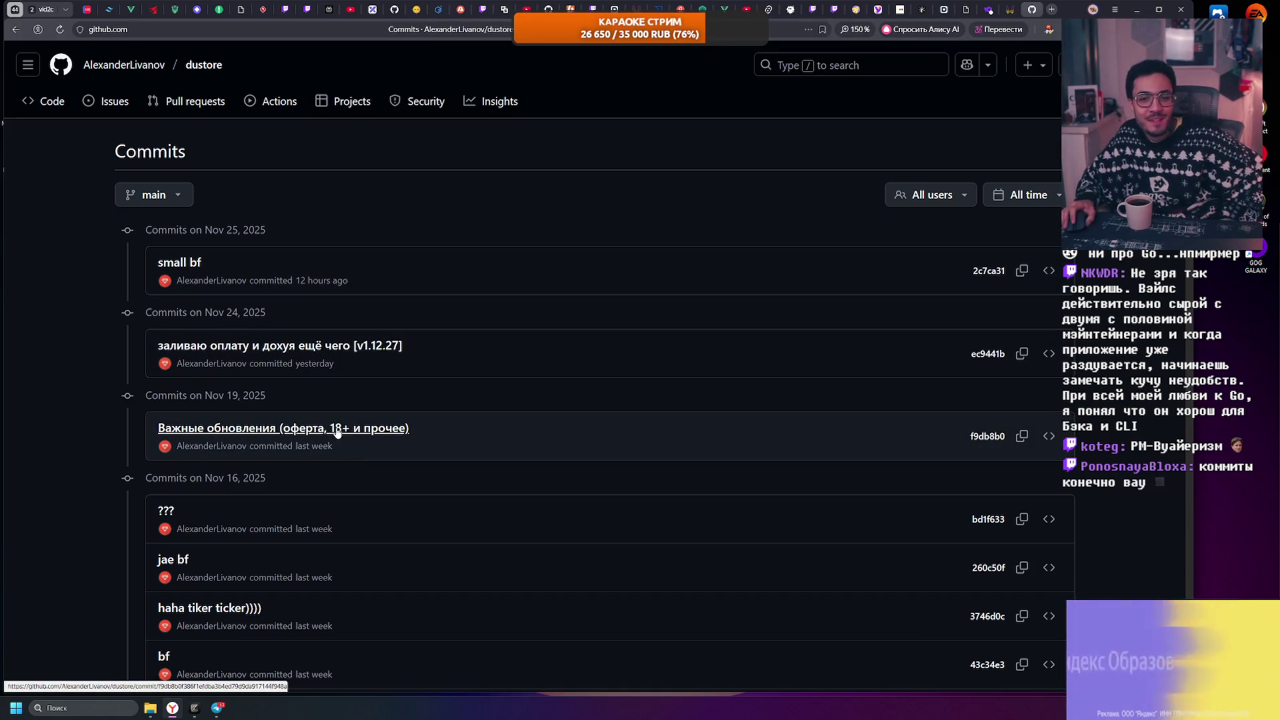
scroll(398, 434, down, 3)
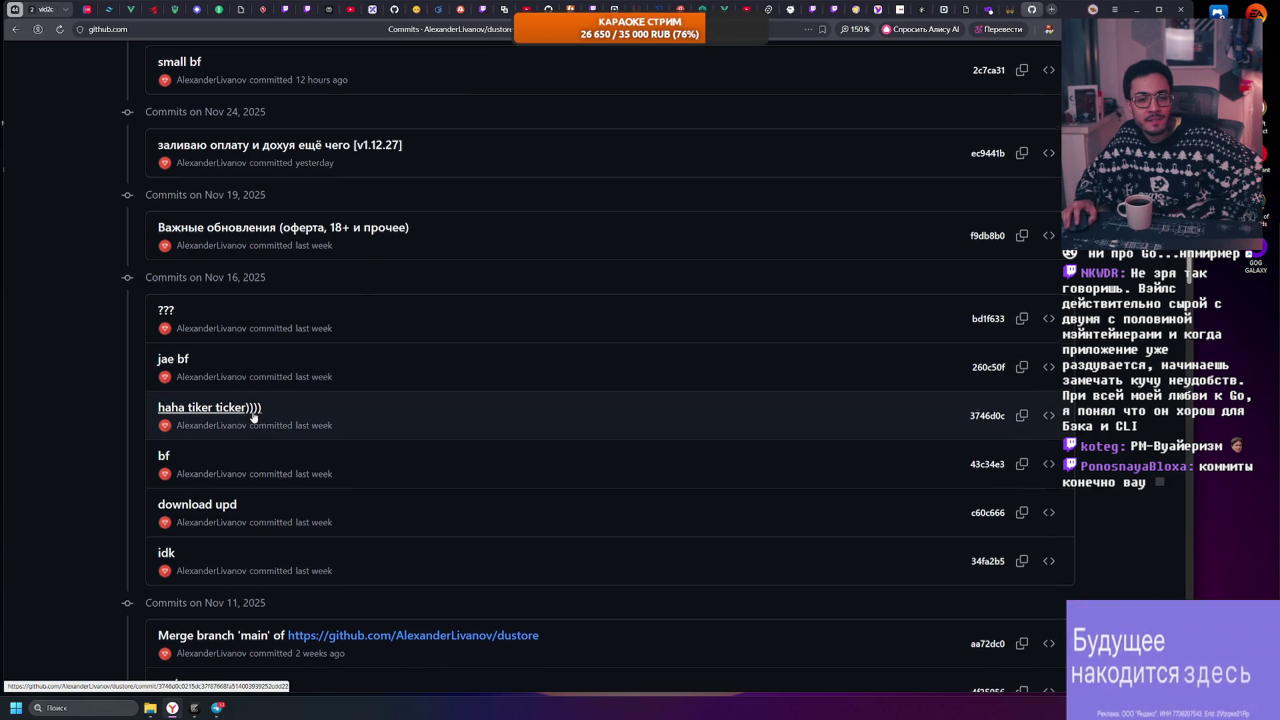
scroll(233, 400, down, 3)
scroll(267, 355, down, 2)
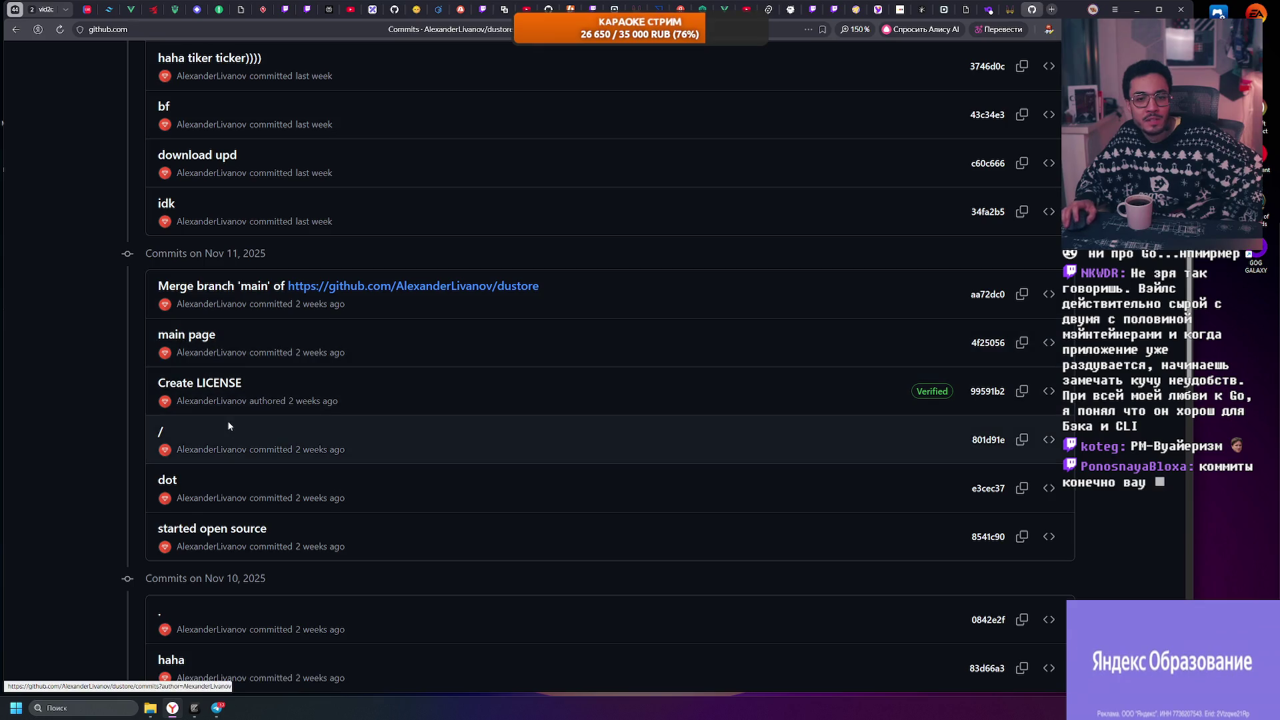
click(218, 384)
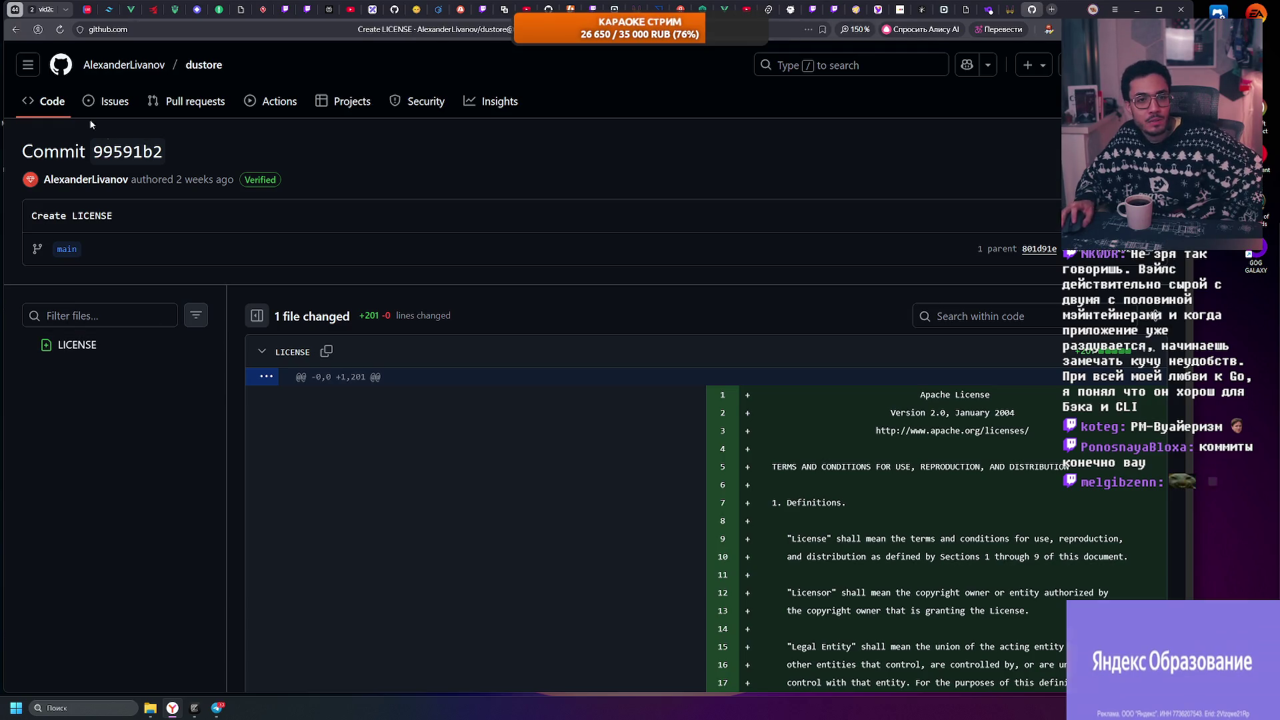
click(50, 101)
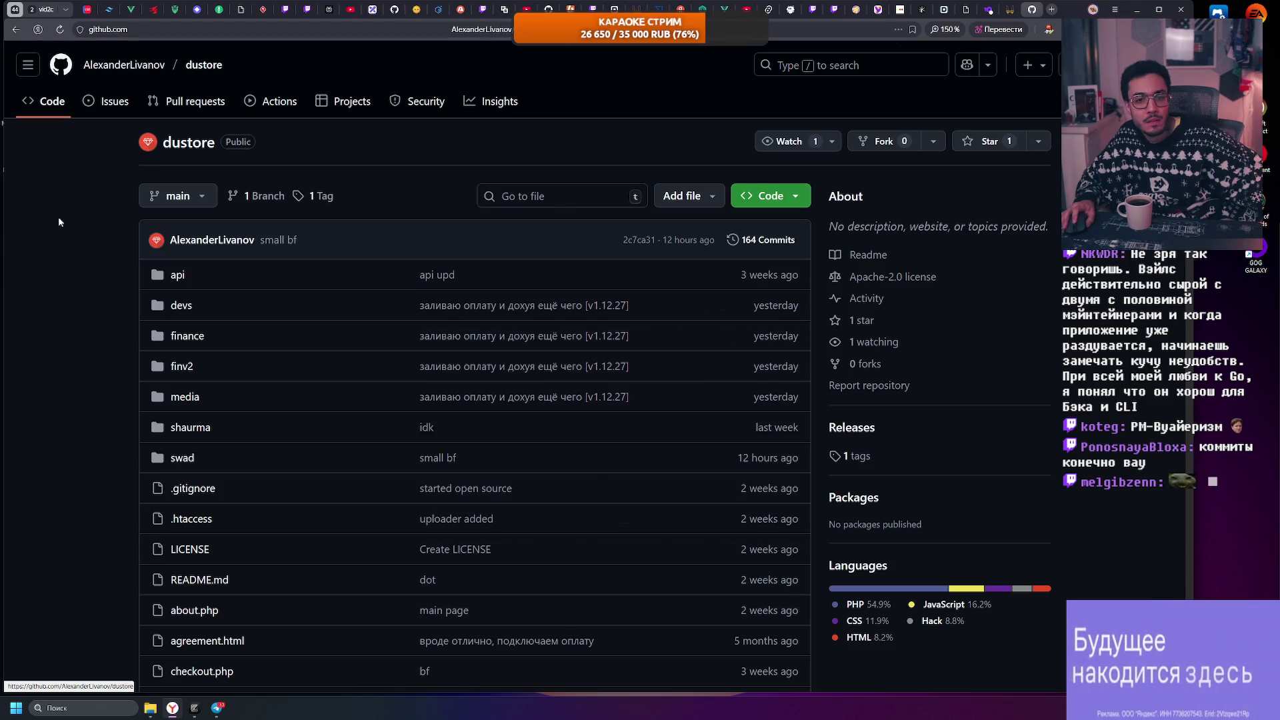
scroll(52, 243, down, 12)
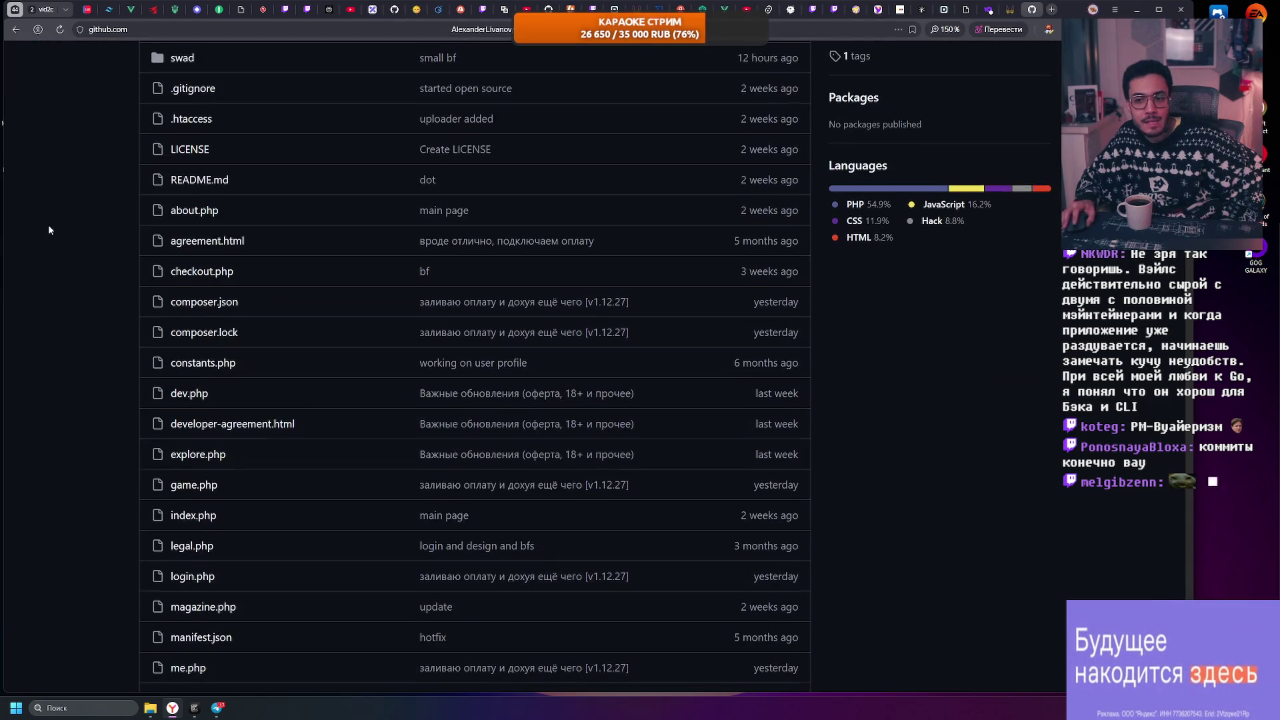
scroll(47, 227, down, 15)
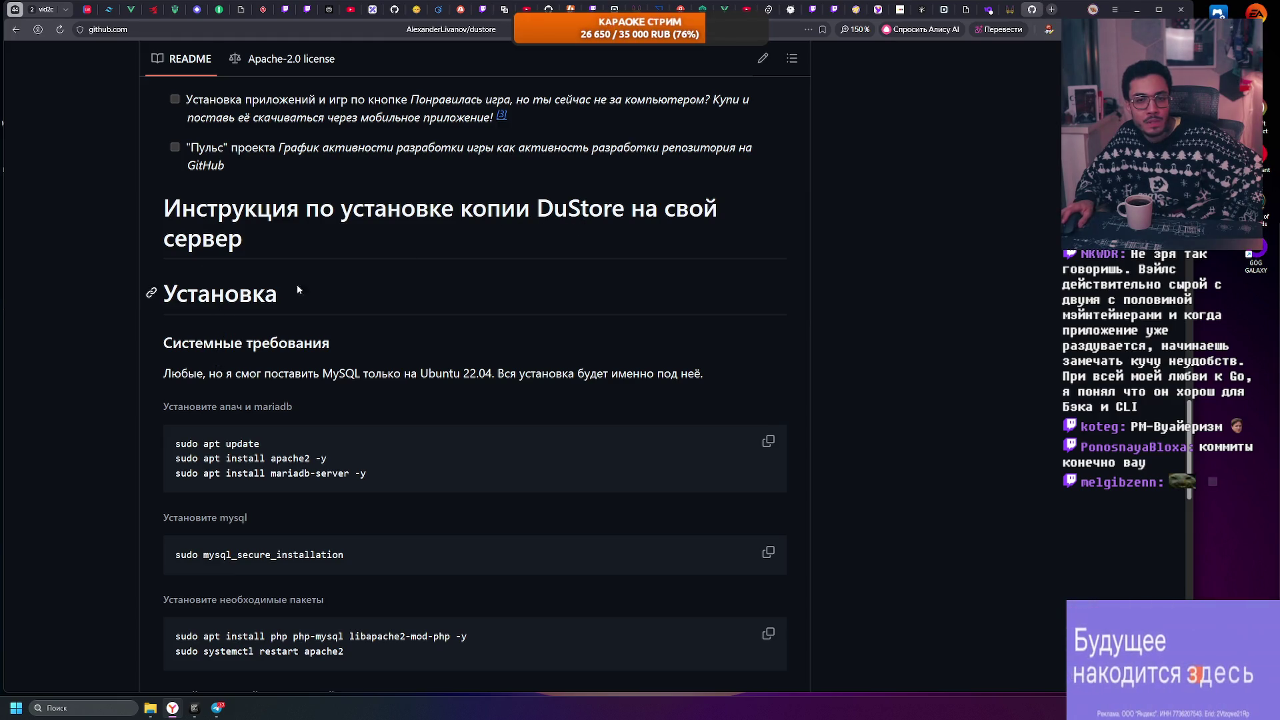
scroll(228, 292, down, 3)
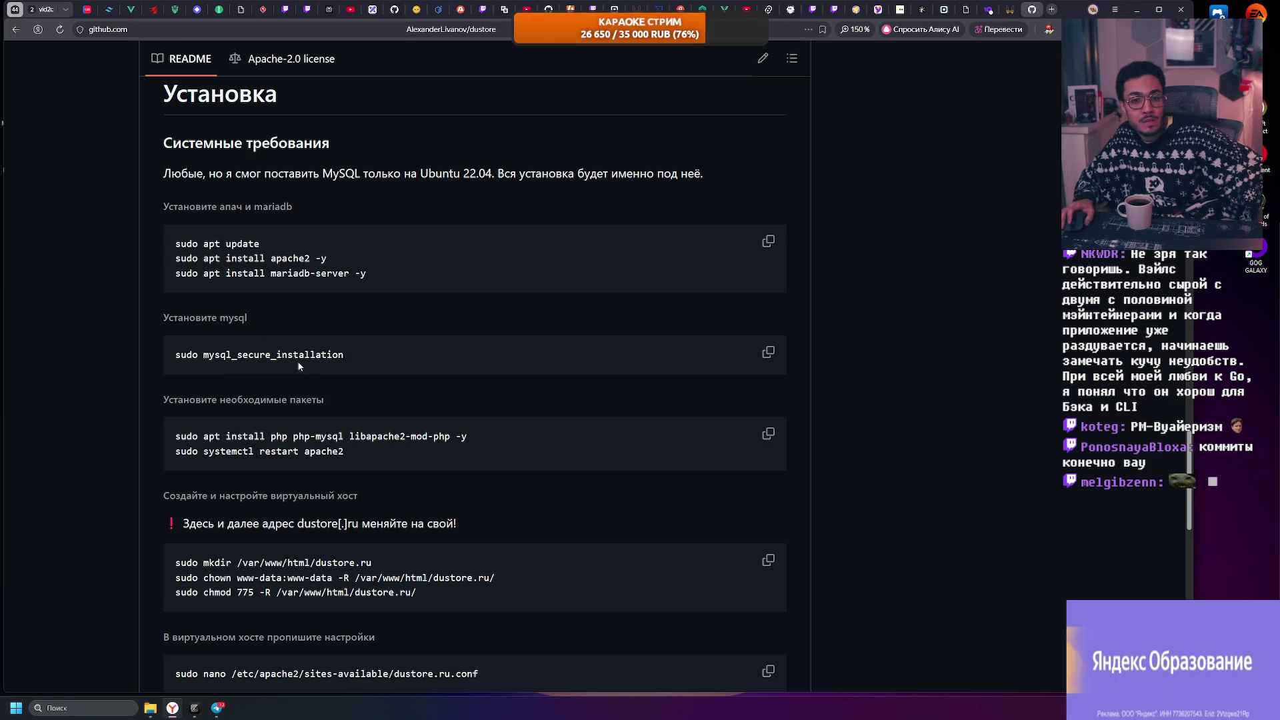
scroll(287, 373, down, 1)
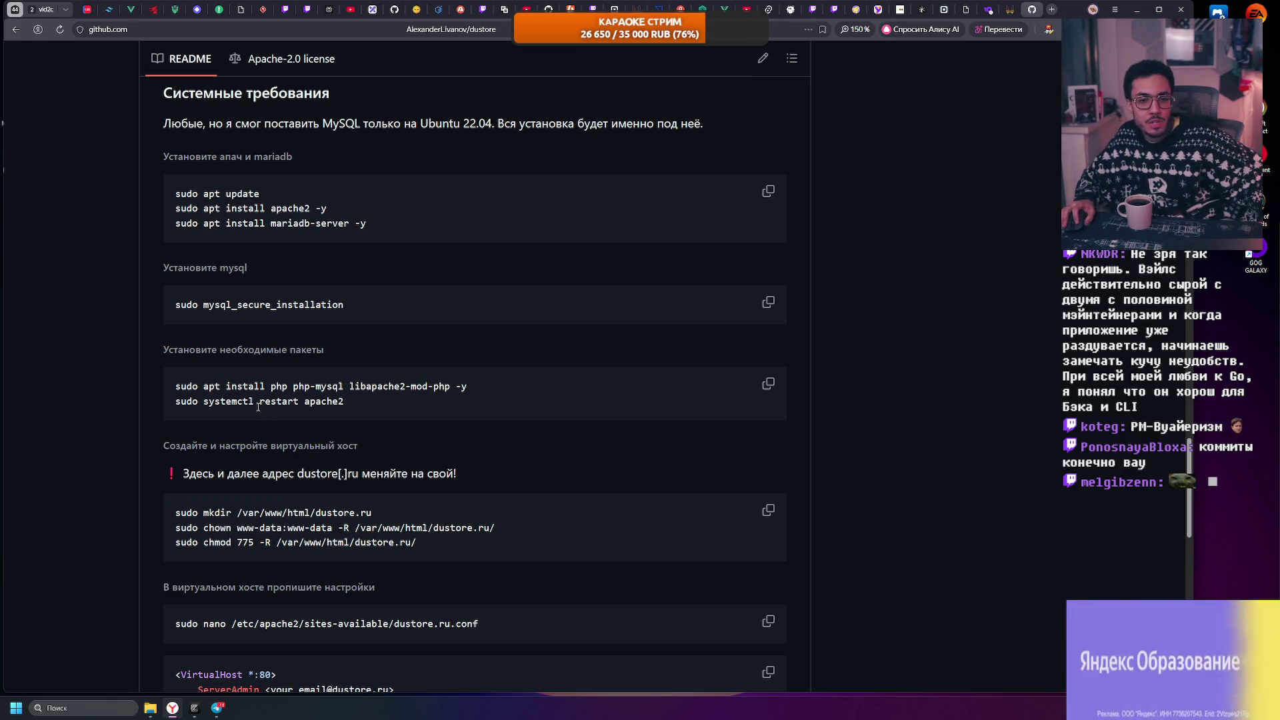
scroll(275, 453, down, 1)
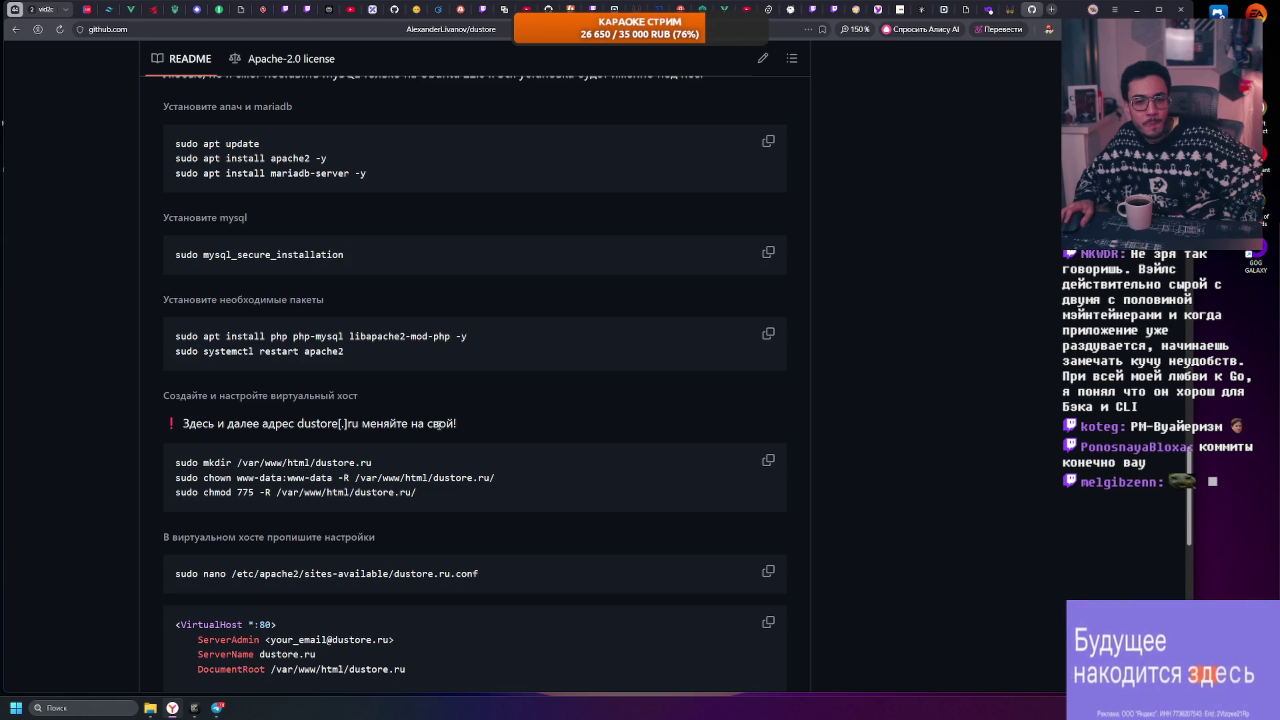
scroll(262, 511, down, 3)
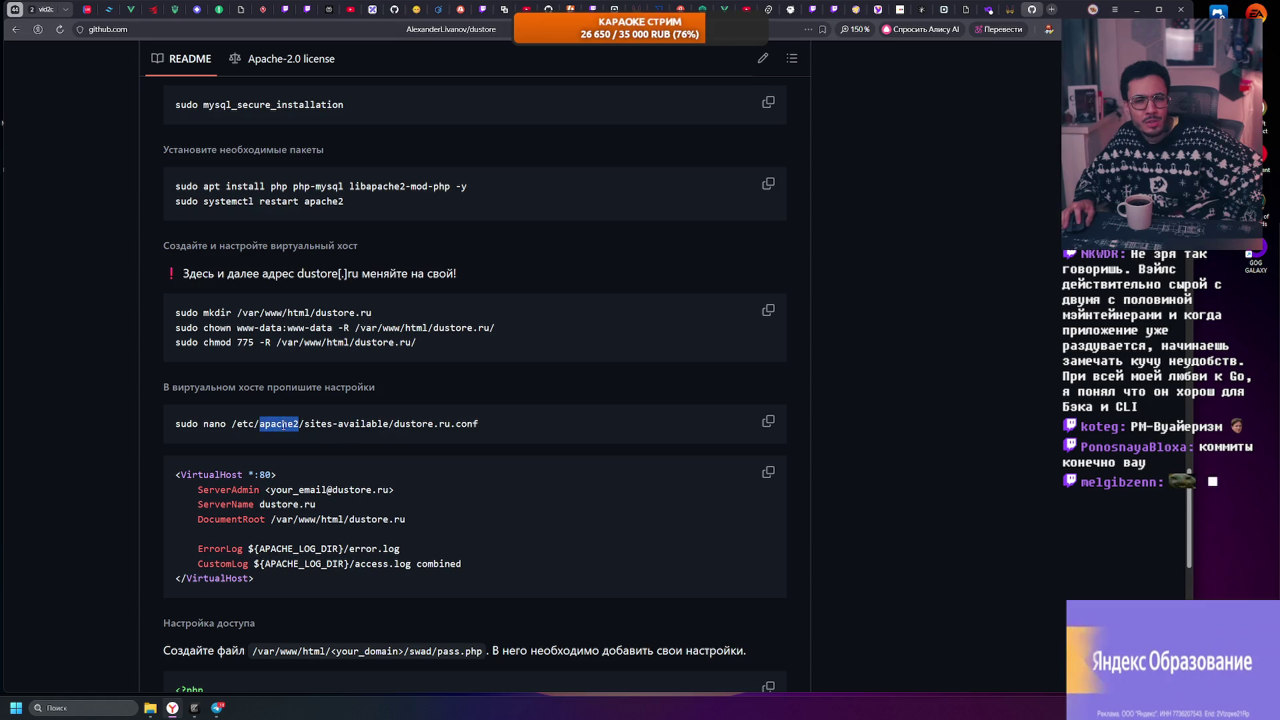
scroll(283, 425, up, 5)
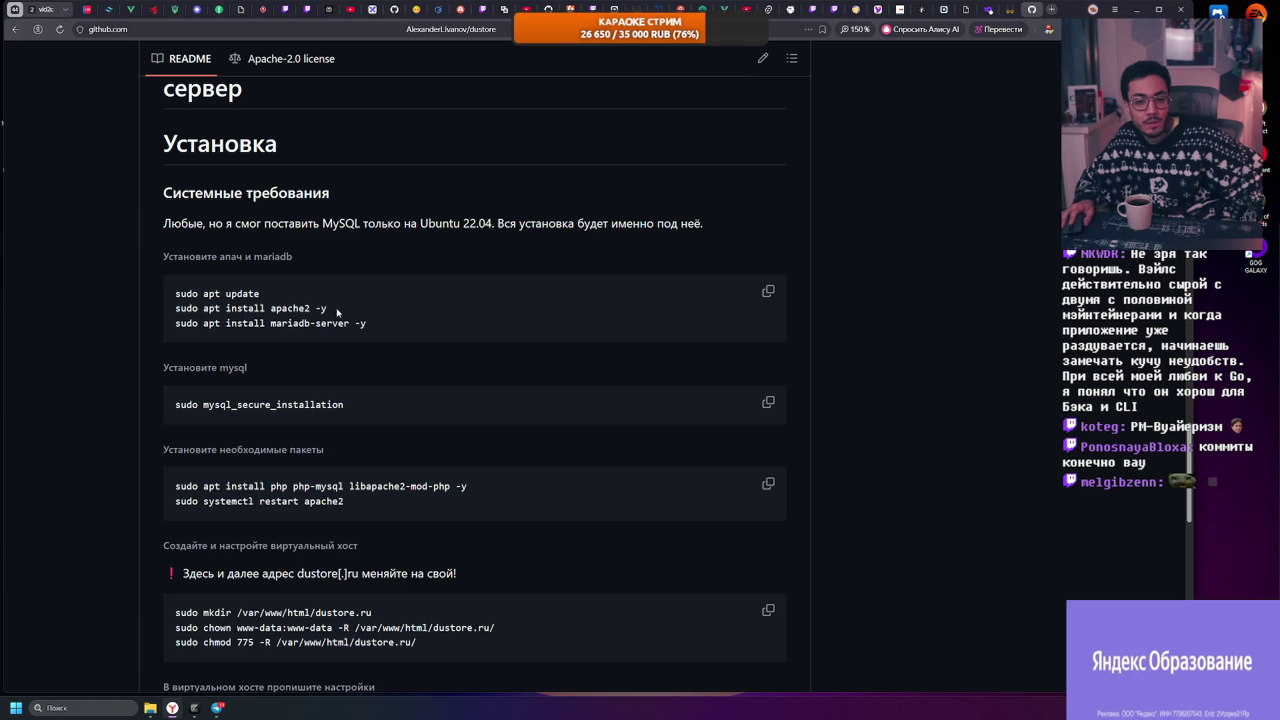
click(271, 311)
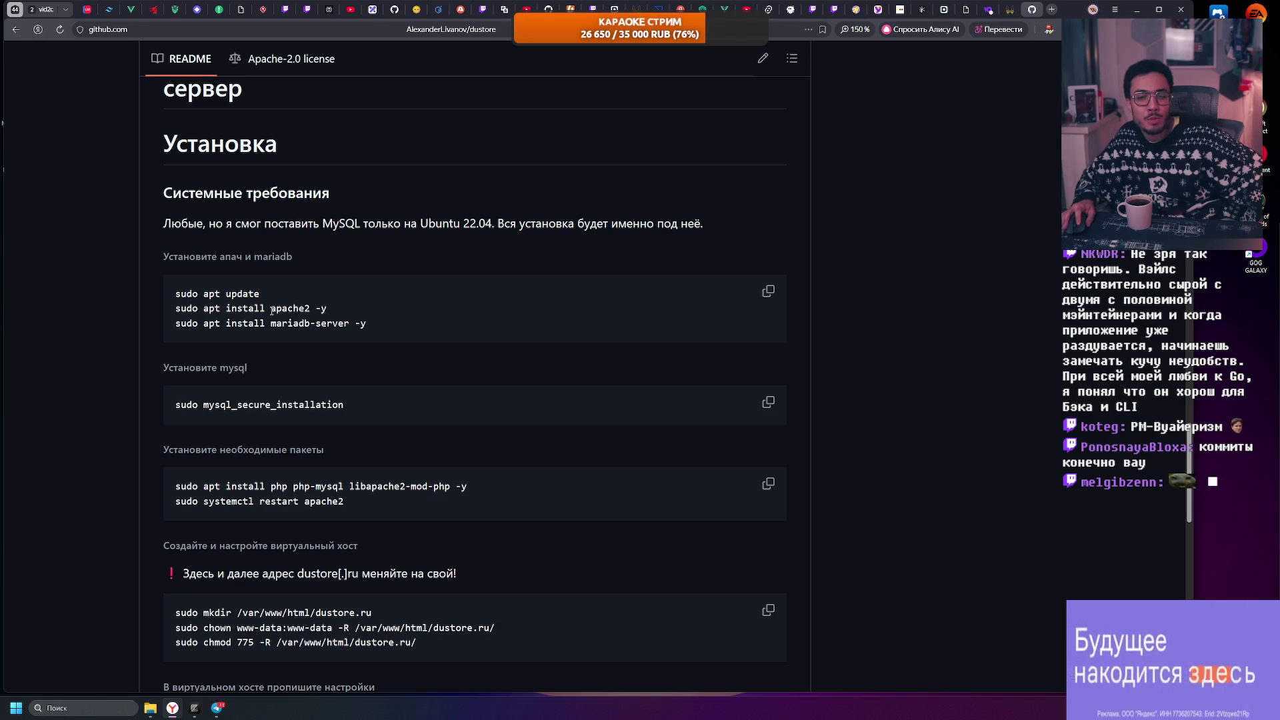
scroll(282, 400, down, 5)
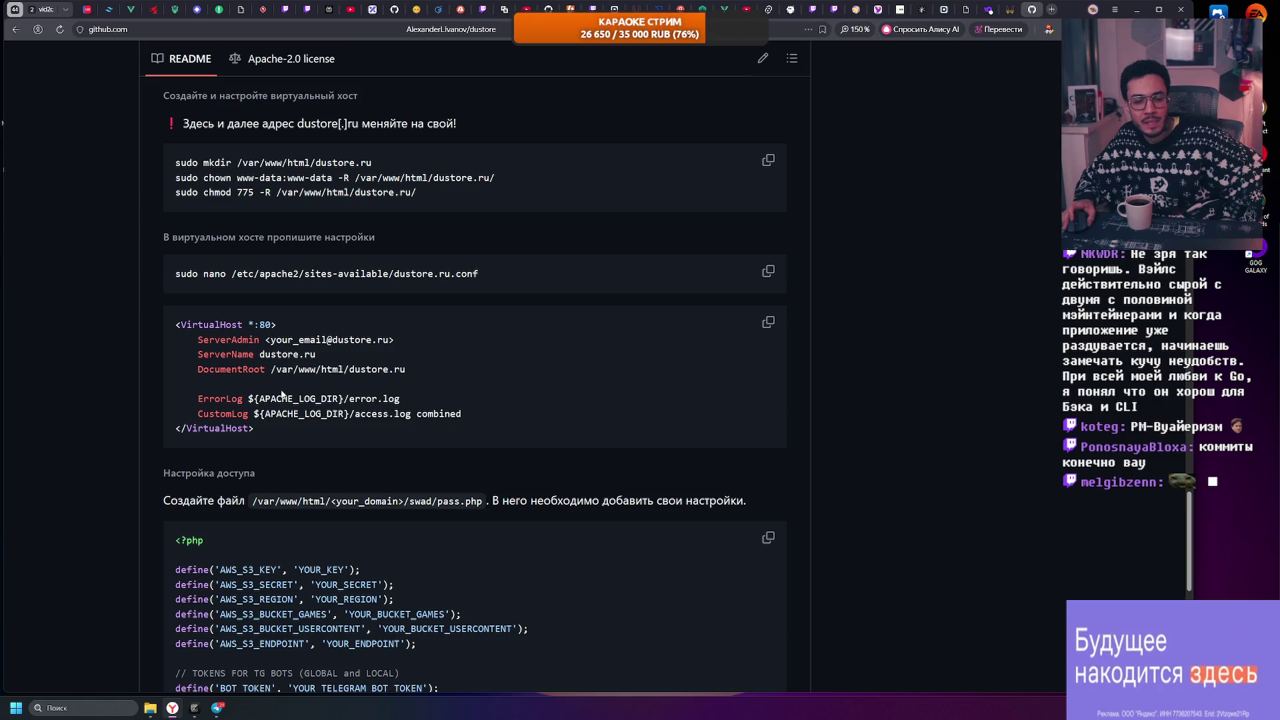
scroll(277, 390, up, 3)
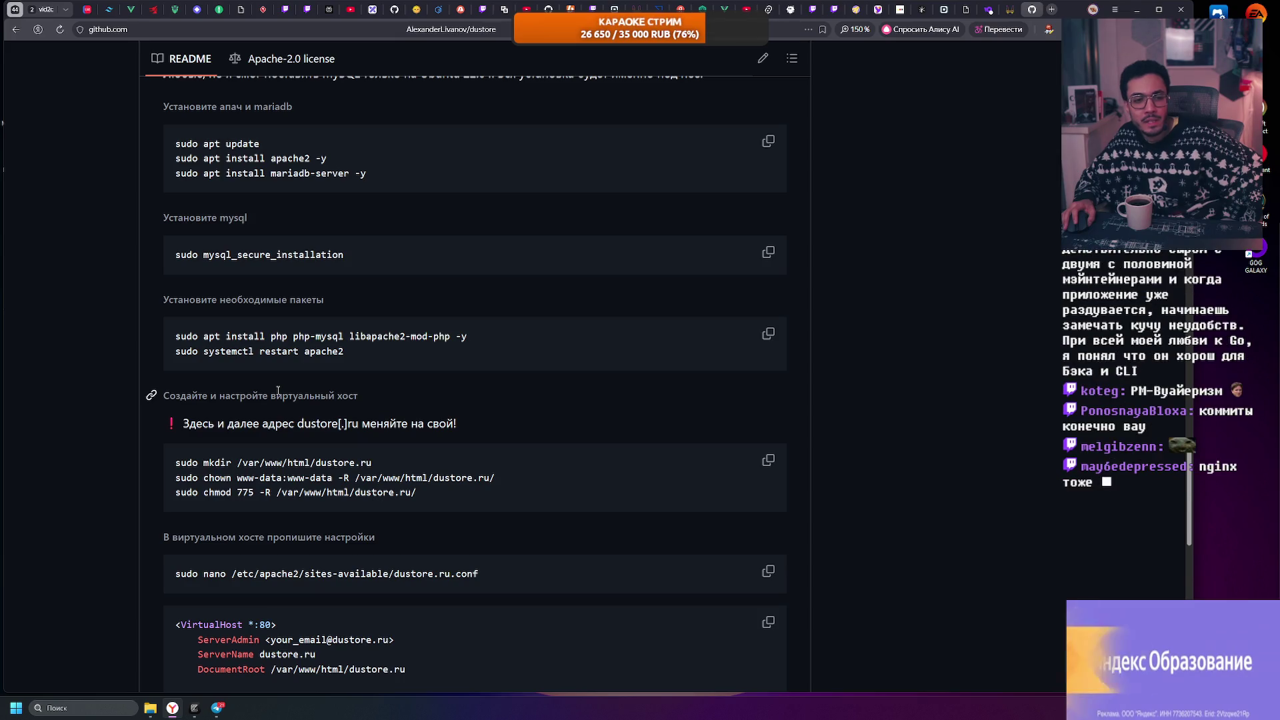
scroll(278, 391, down, 5)
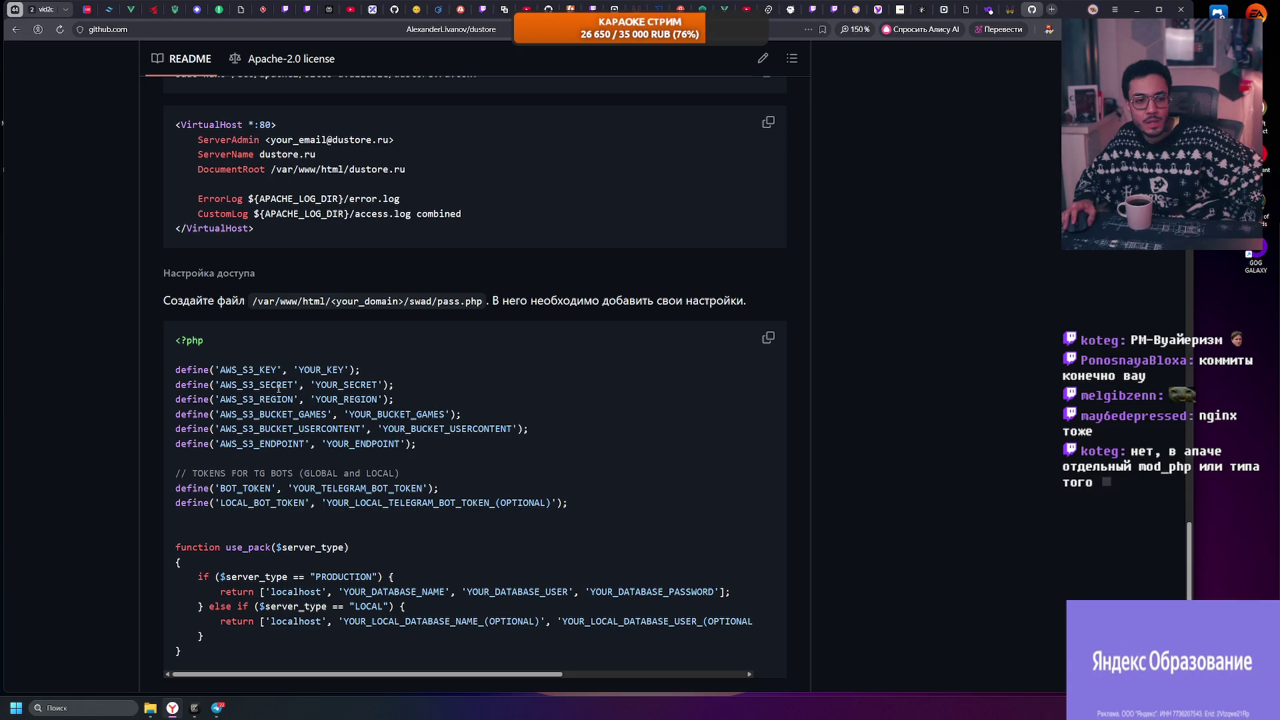
scroll(278, 387, up, 4)
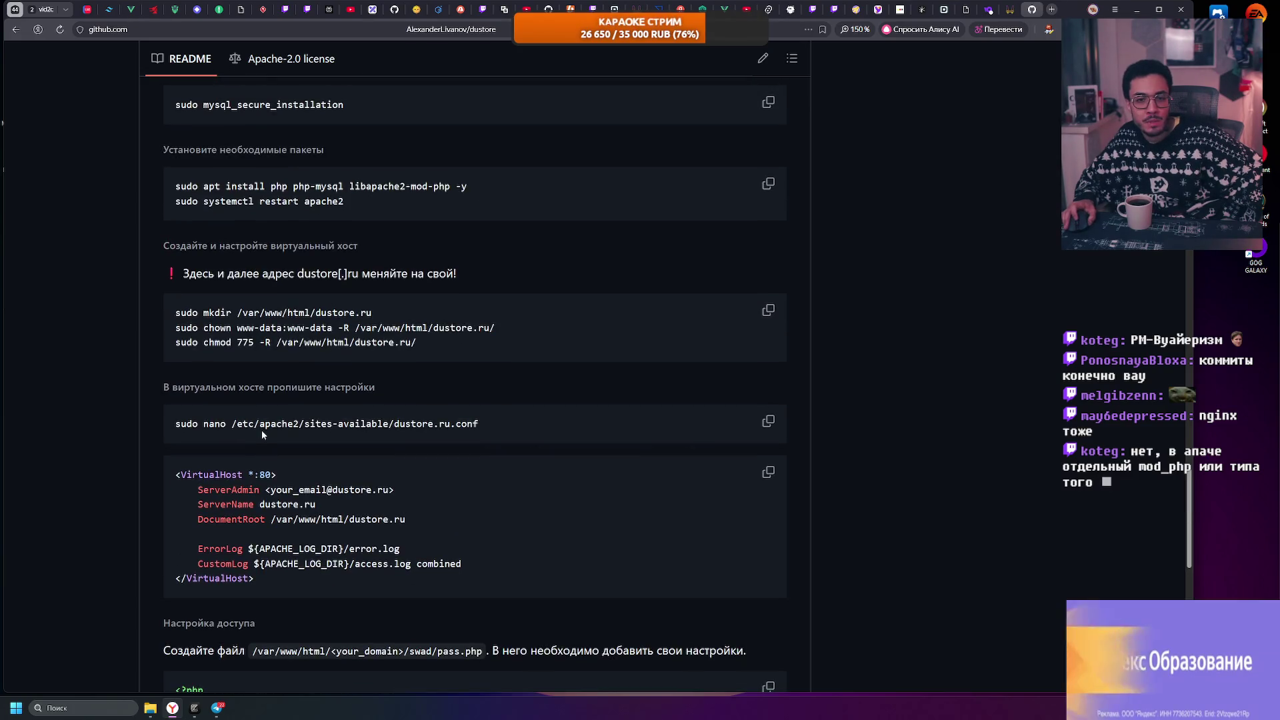
scroll(261, 430, up, 1)
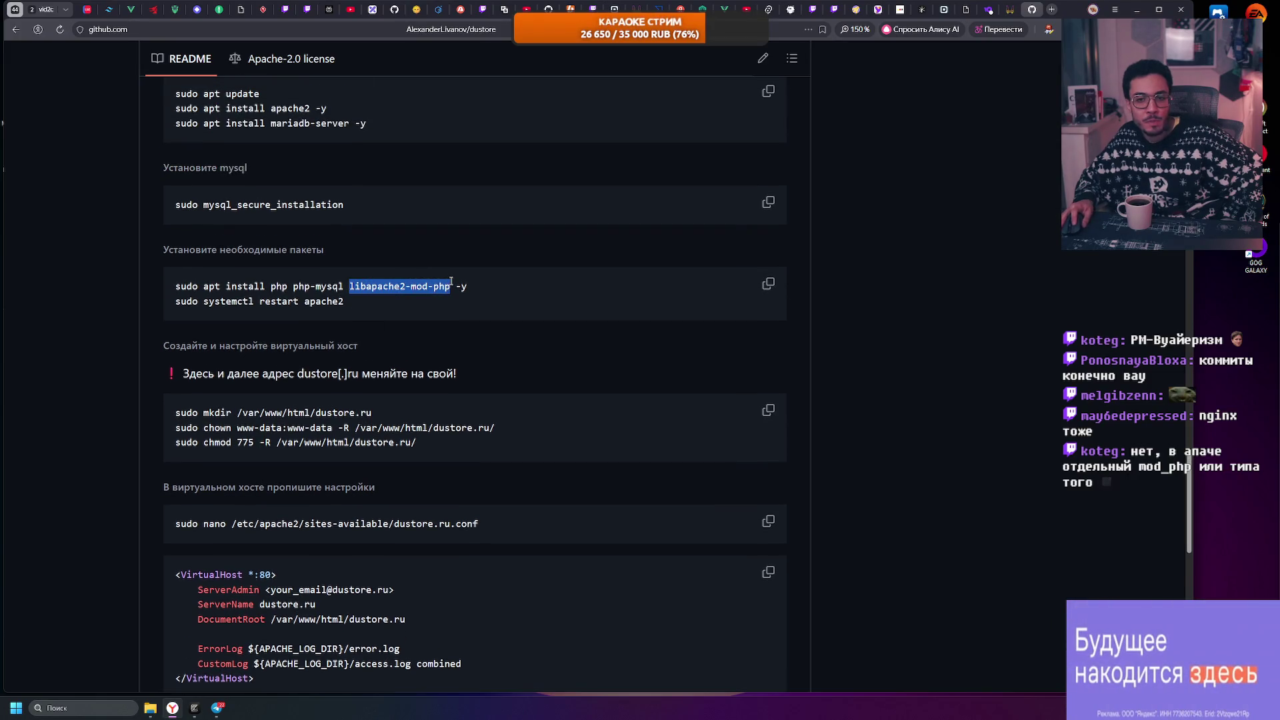
drag(451, 282, 451, 282)
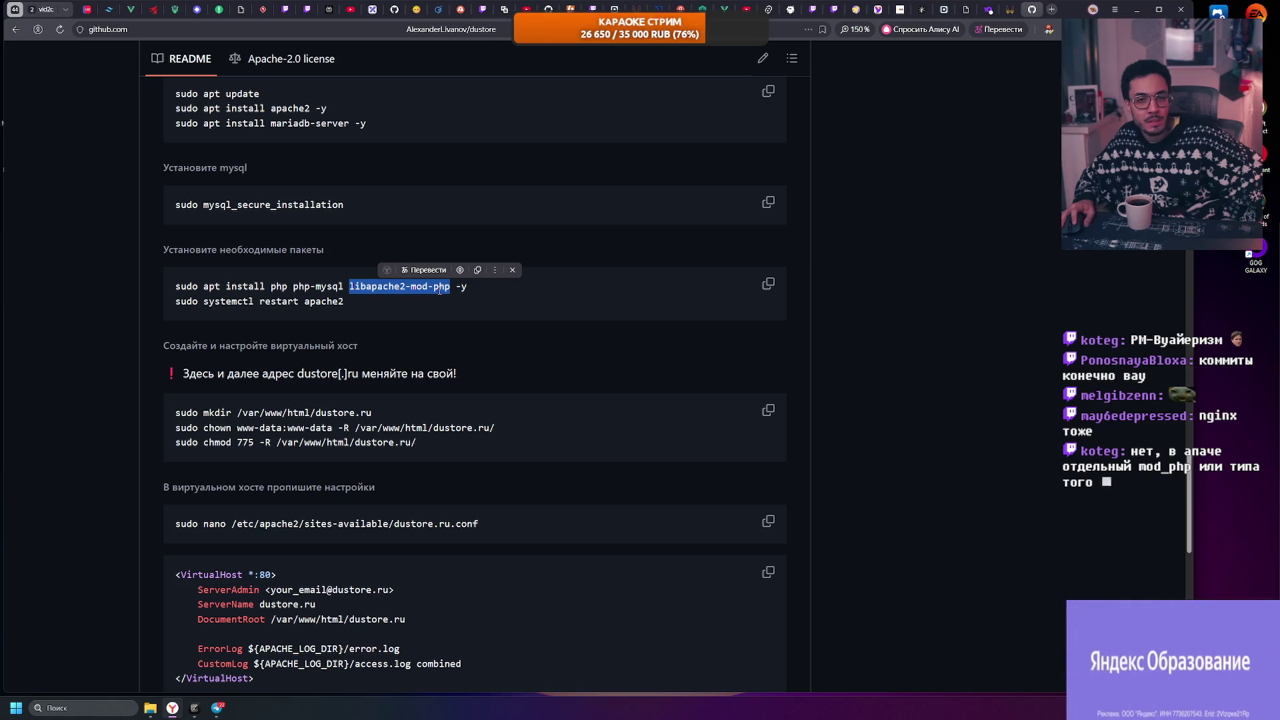
double_click(273, 108)
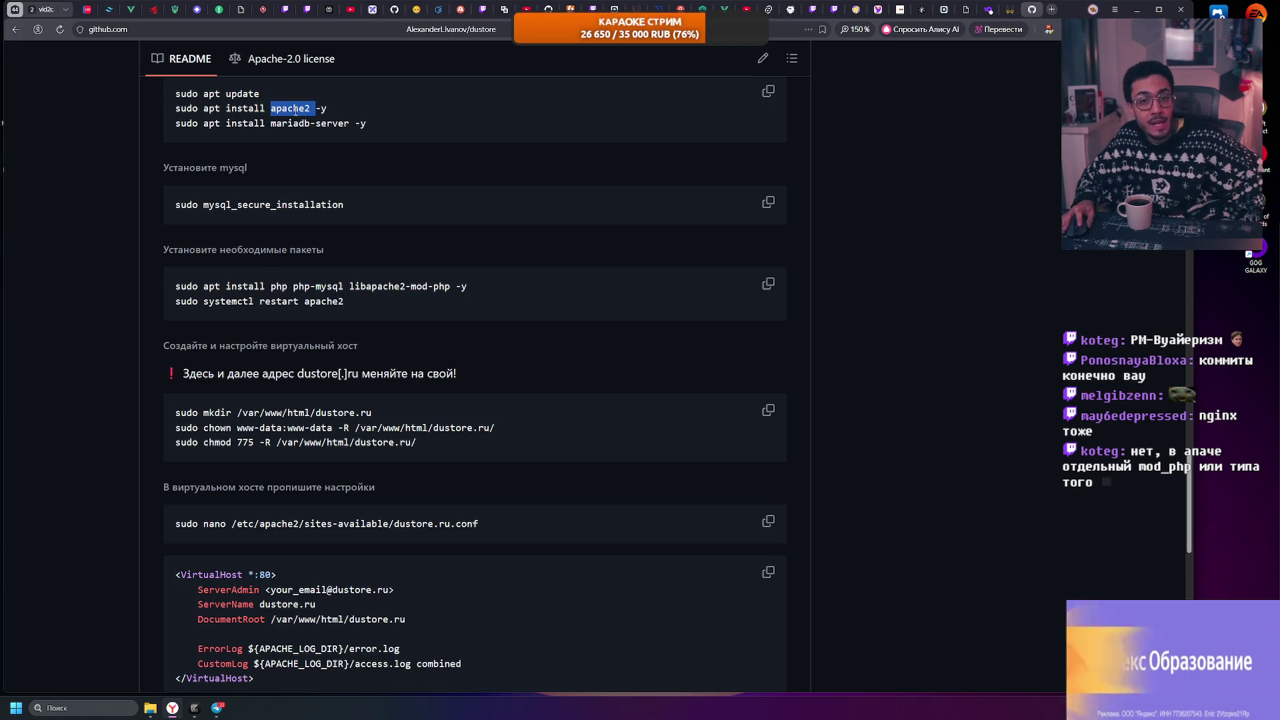
click(331, 112)
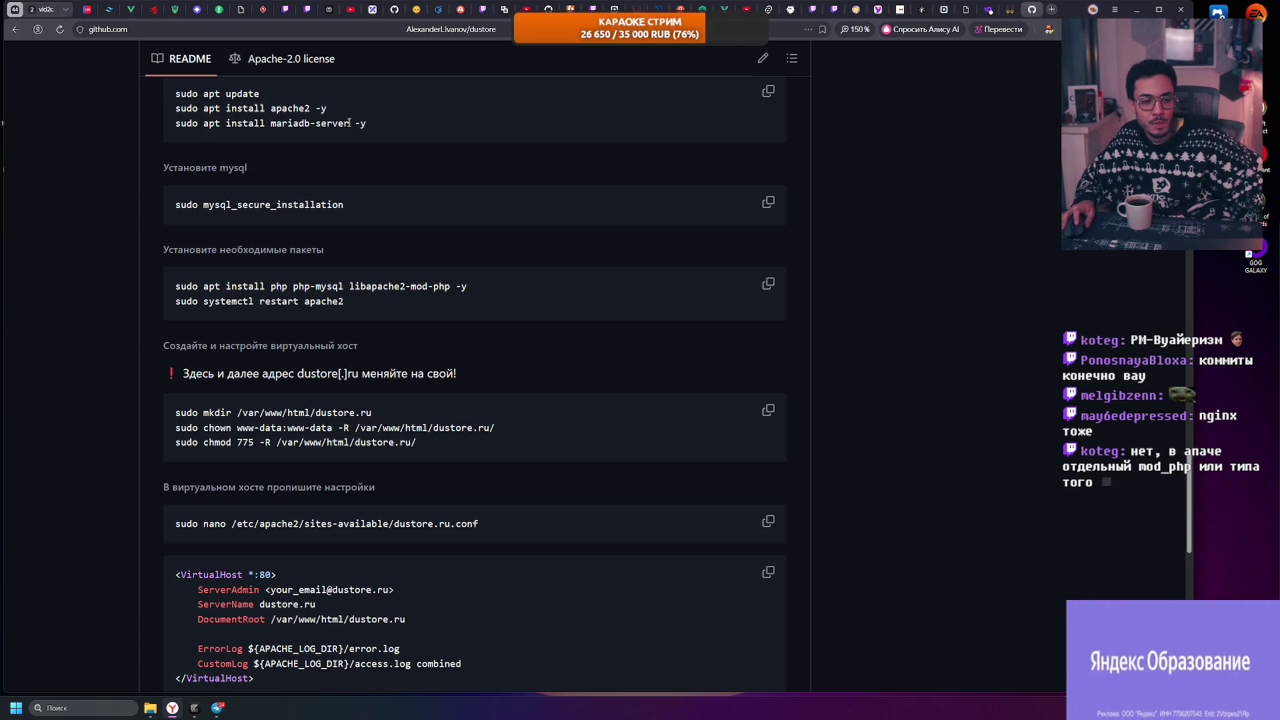
scroll(330, 329, down, 5)
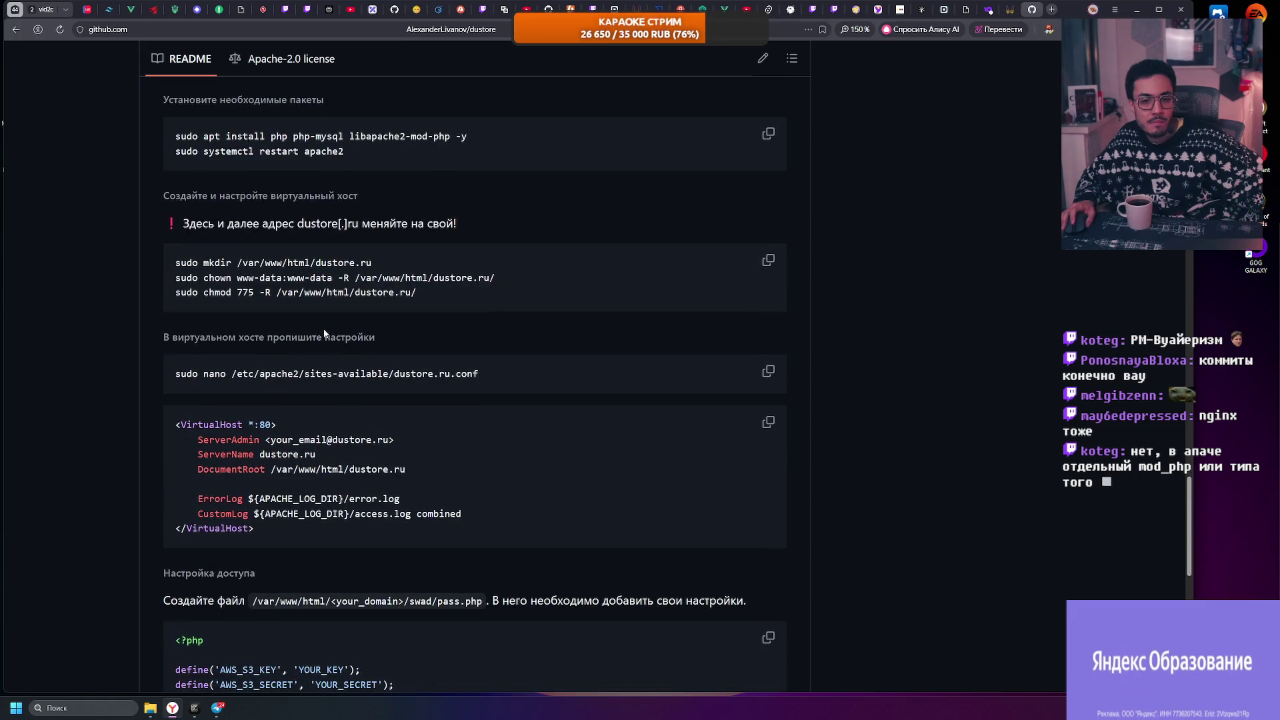
scroll(321, 329, down, 2)
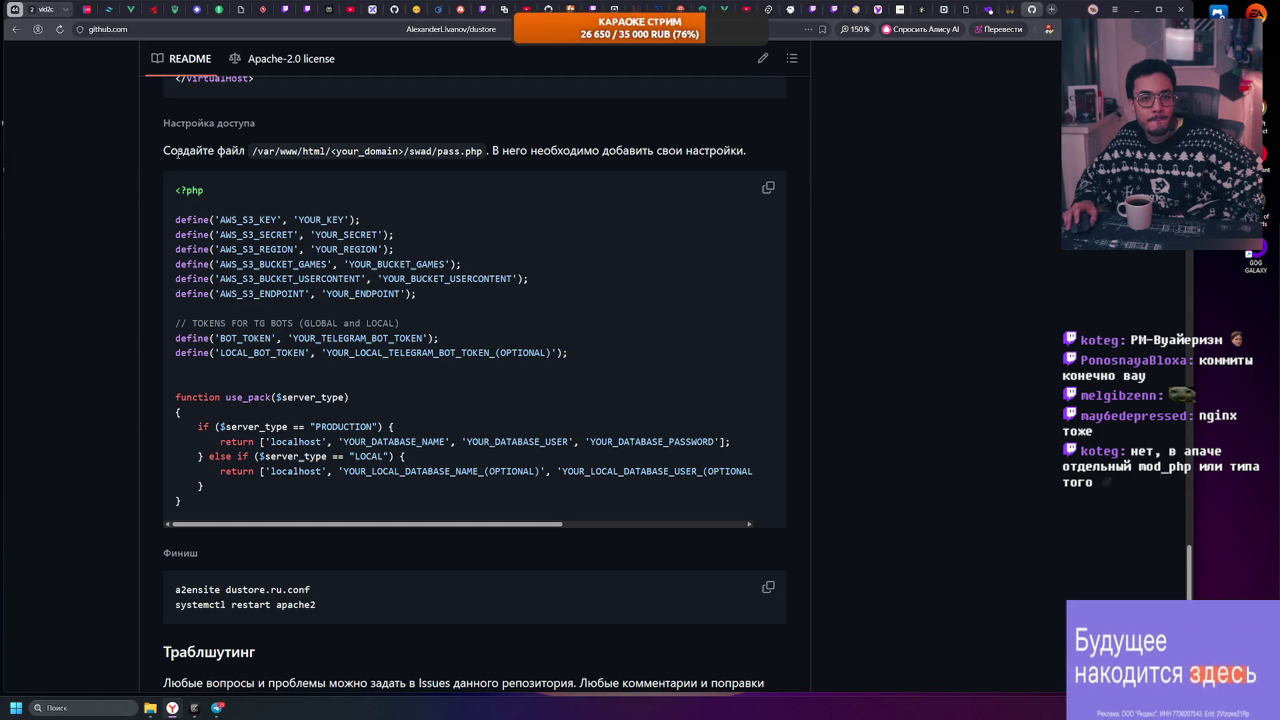
Step: Highlight the pass.php configuration code, then return from footnote 3 to its README citation
mouse_move(176, 193)
mouse_down()
mouse_move(400, 267)
mouse_move(347, 459)
mouse_up()
click(260, 397)
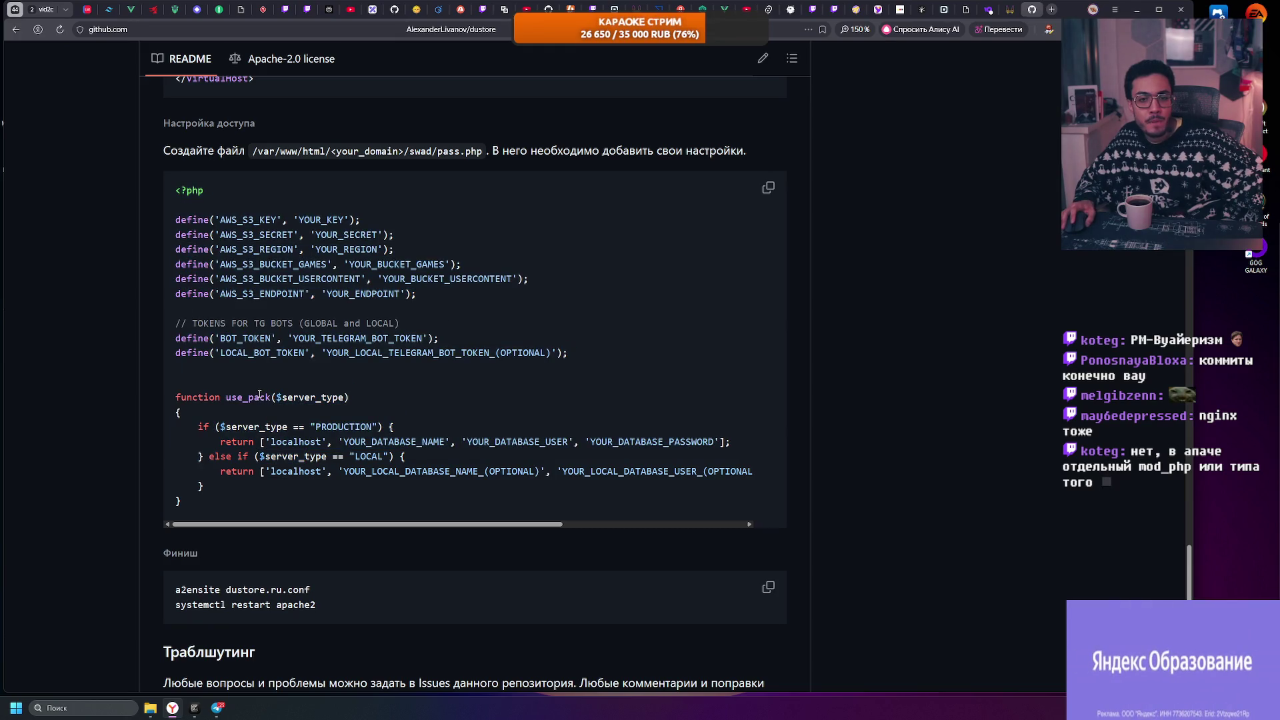
scroll(250, 387, down, 4)
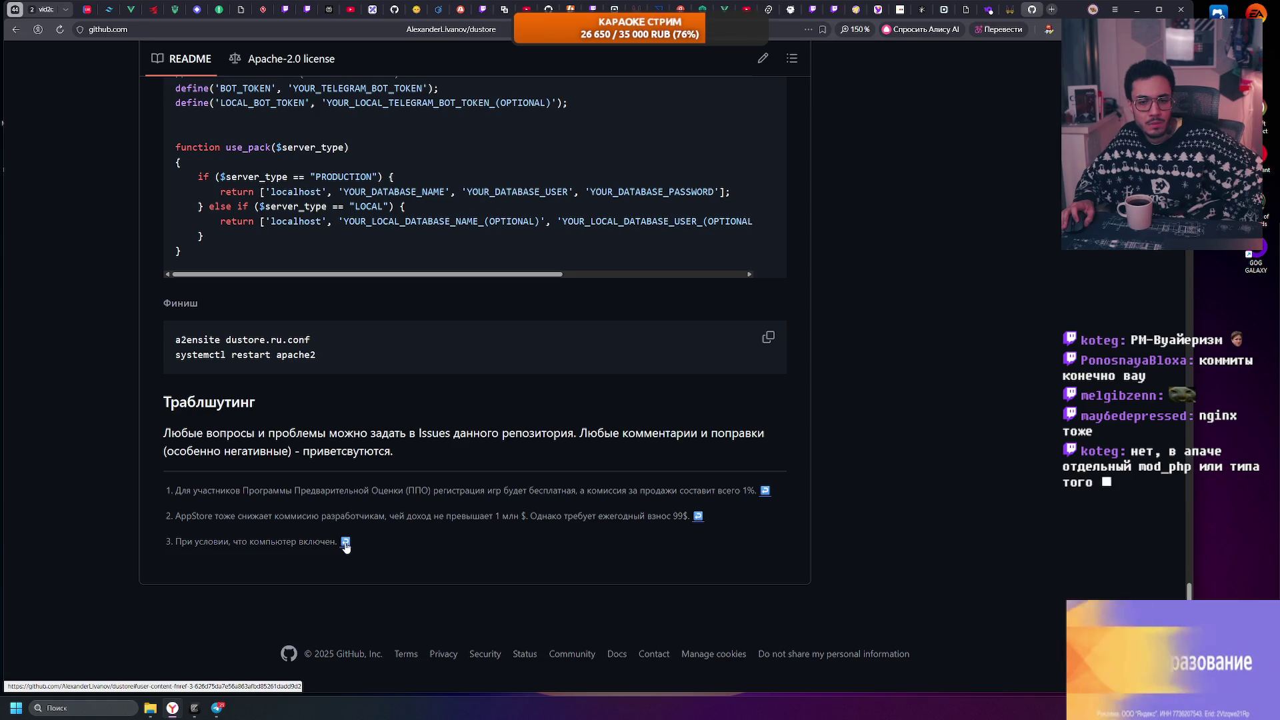
click(345, 543)
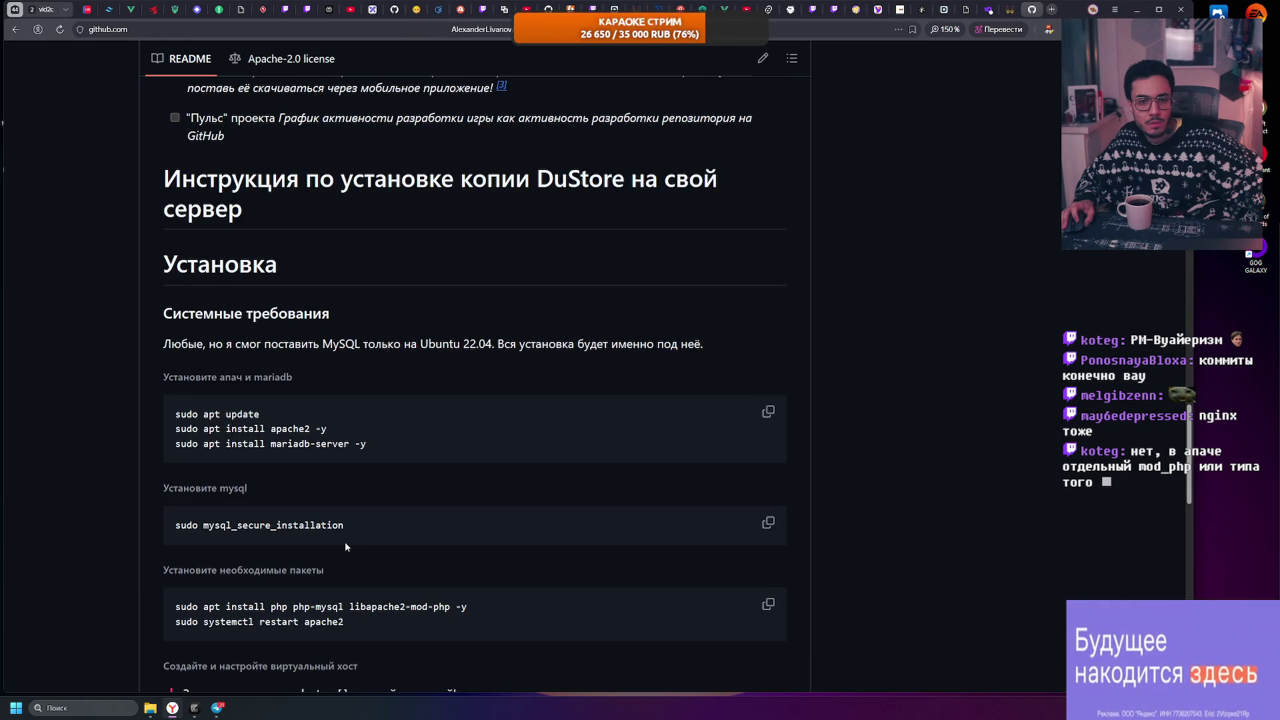
Step: Scroll back up past the 'Фичи платформы' list to the dustore file listing
scroll(345, 542, up, 6)
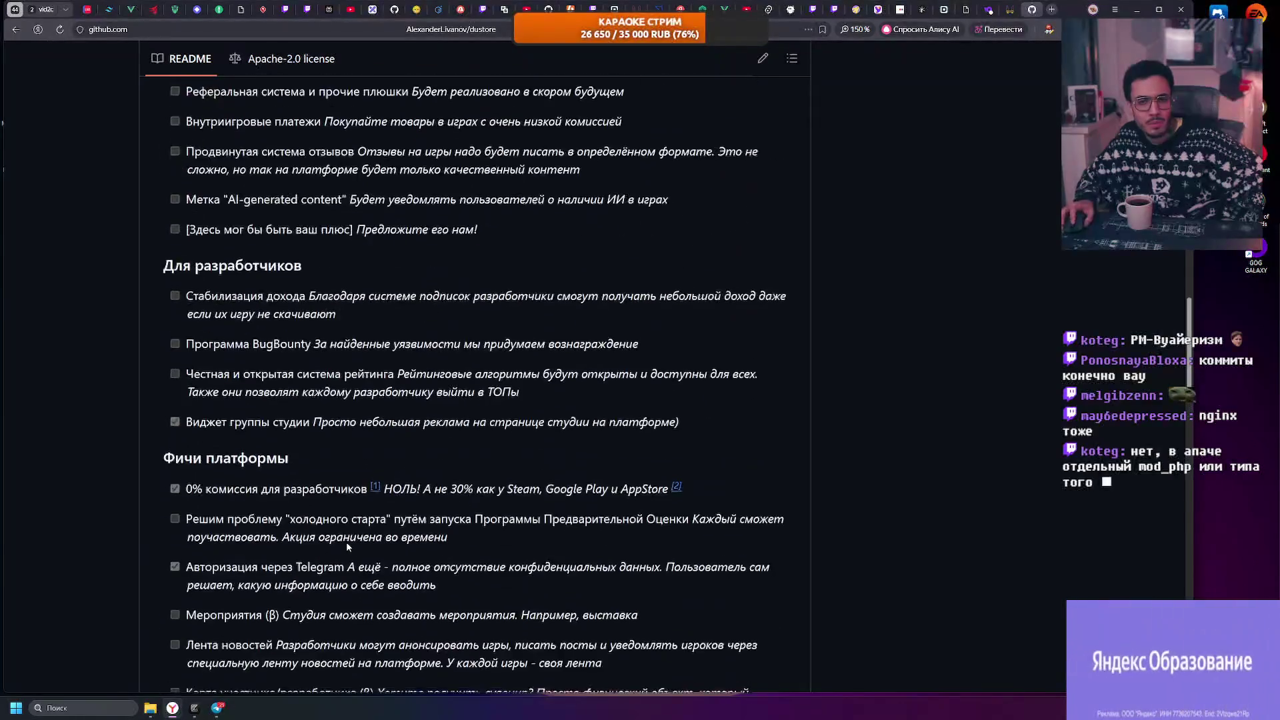
scroll(346, 542, up, 1)
scroll(347, 542, down, 3)
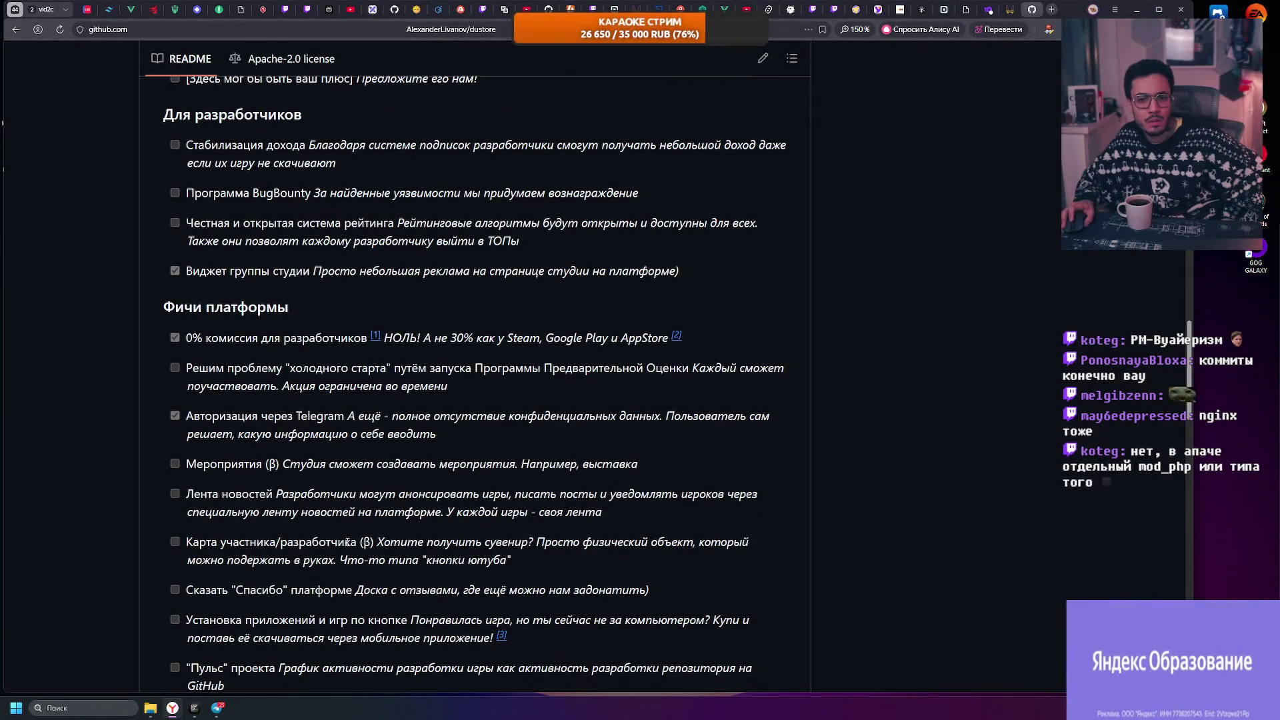
scroll(347, 542, down, 1)
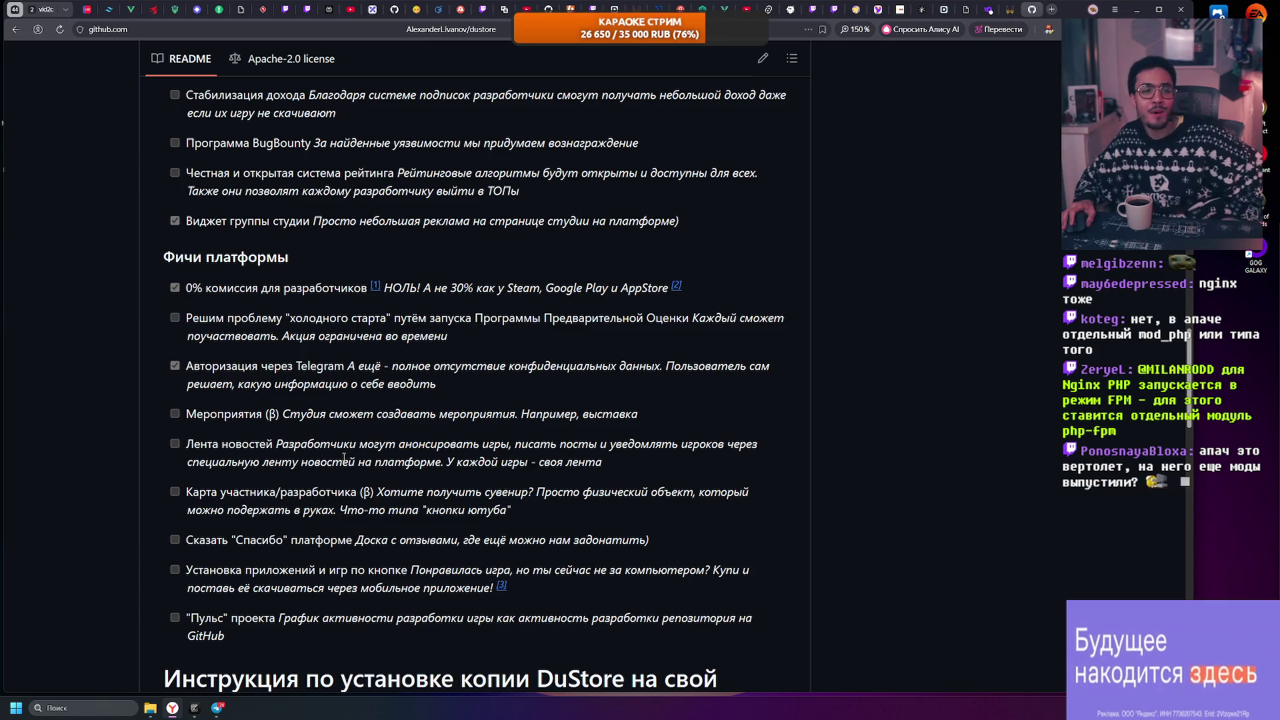
scroll(325, 430, up, 15)
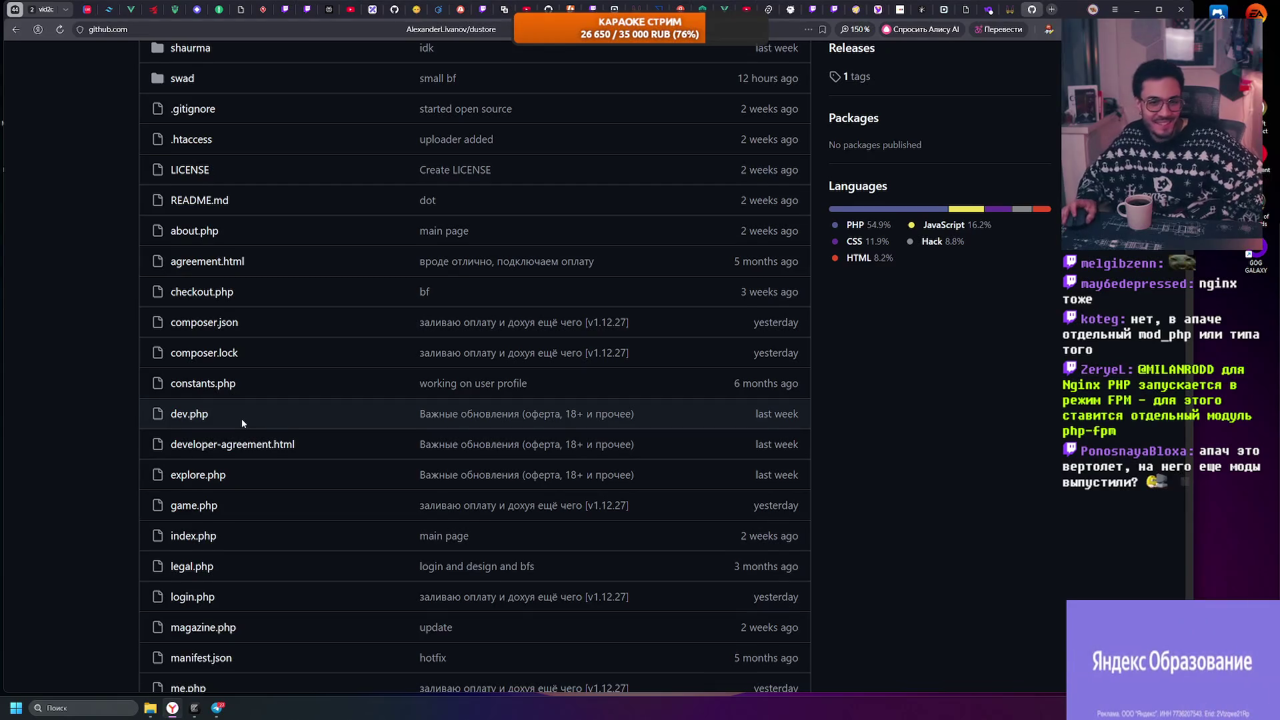
Step: Scroll to the top of the file list and open the api folder
scroll(241, 418, up, 3)
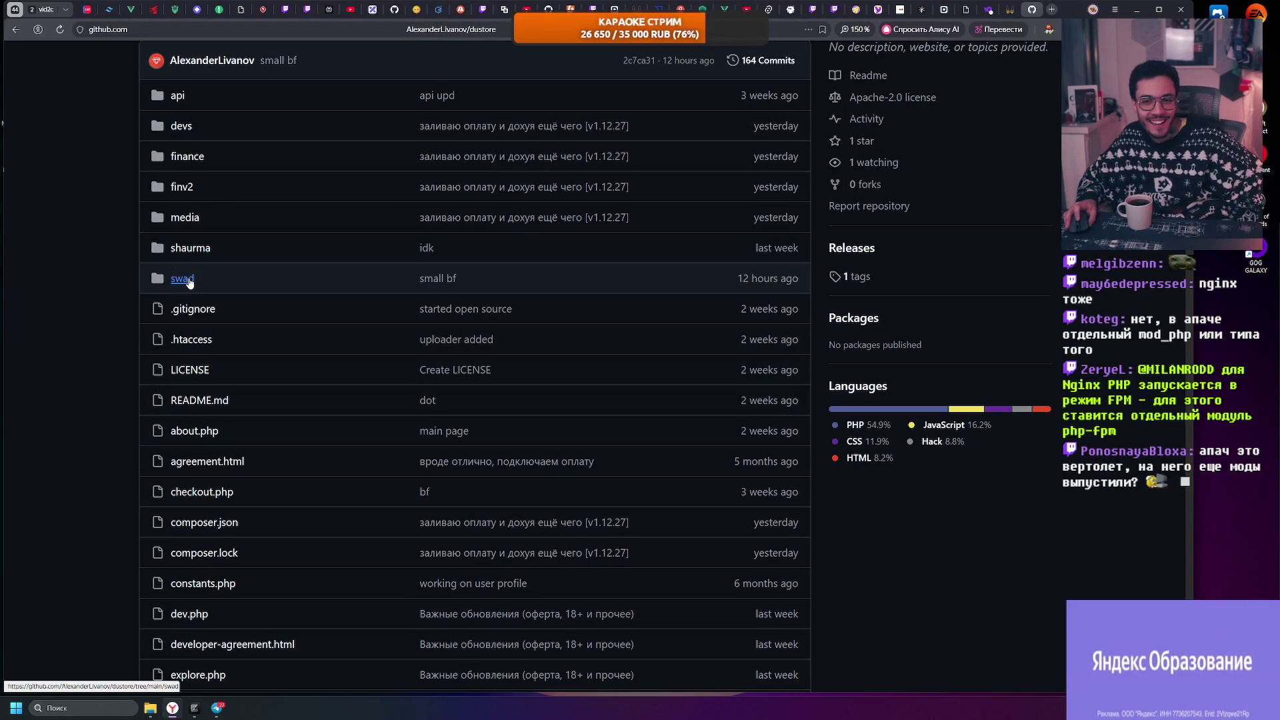
scroll(184, 274, up, 1)
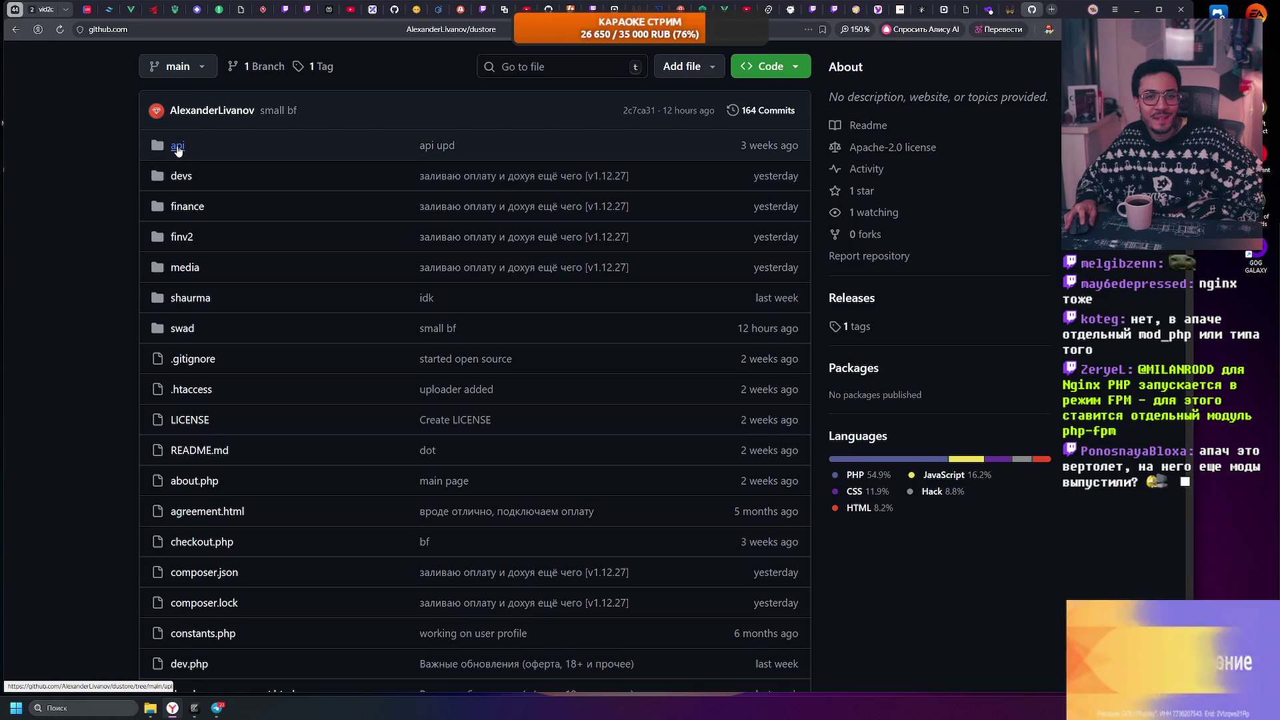
click(184, 150)
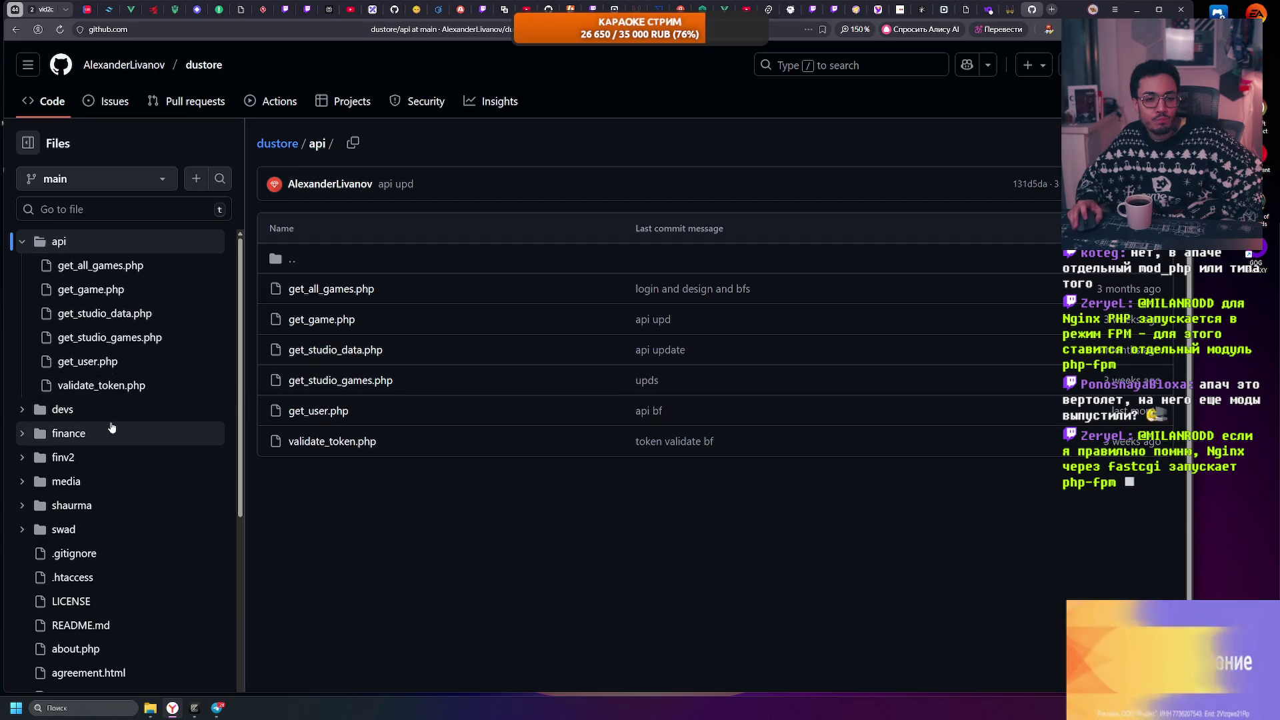
Step: Expand swad and its controllers folder in the file tree, then open api/get_all_games.php
click(22, 530)
scroll(16, 400, down, 2)
click(27, 404)
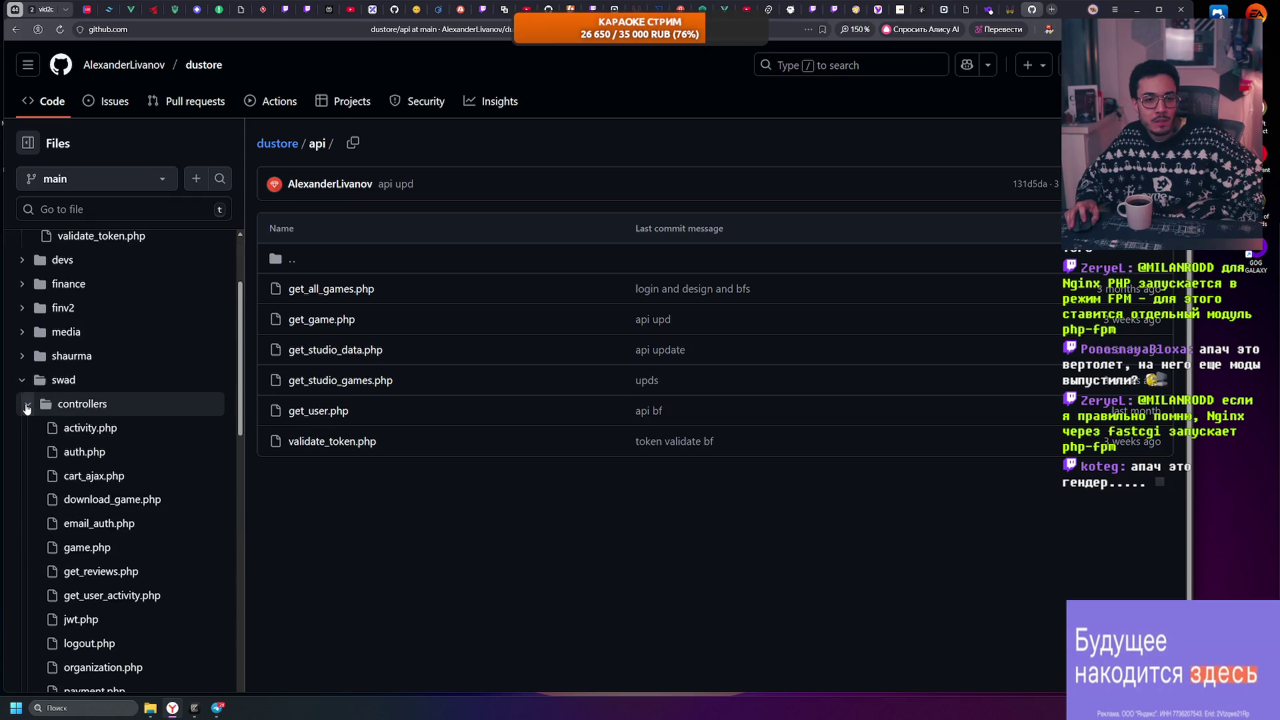
scroll(114, 437, down, 1)
scroll(116, 444, down, 1)
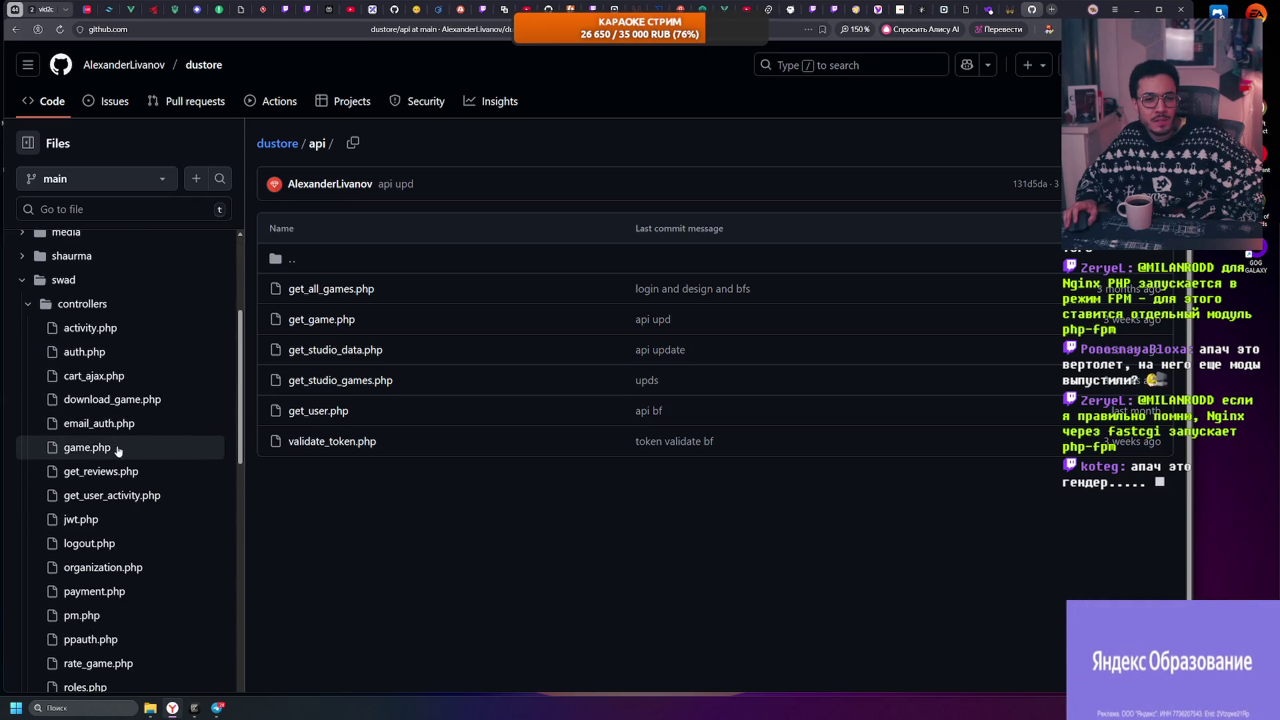
scroll(125, 450, down, 2)
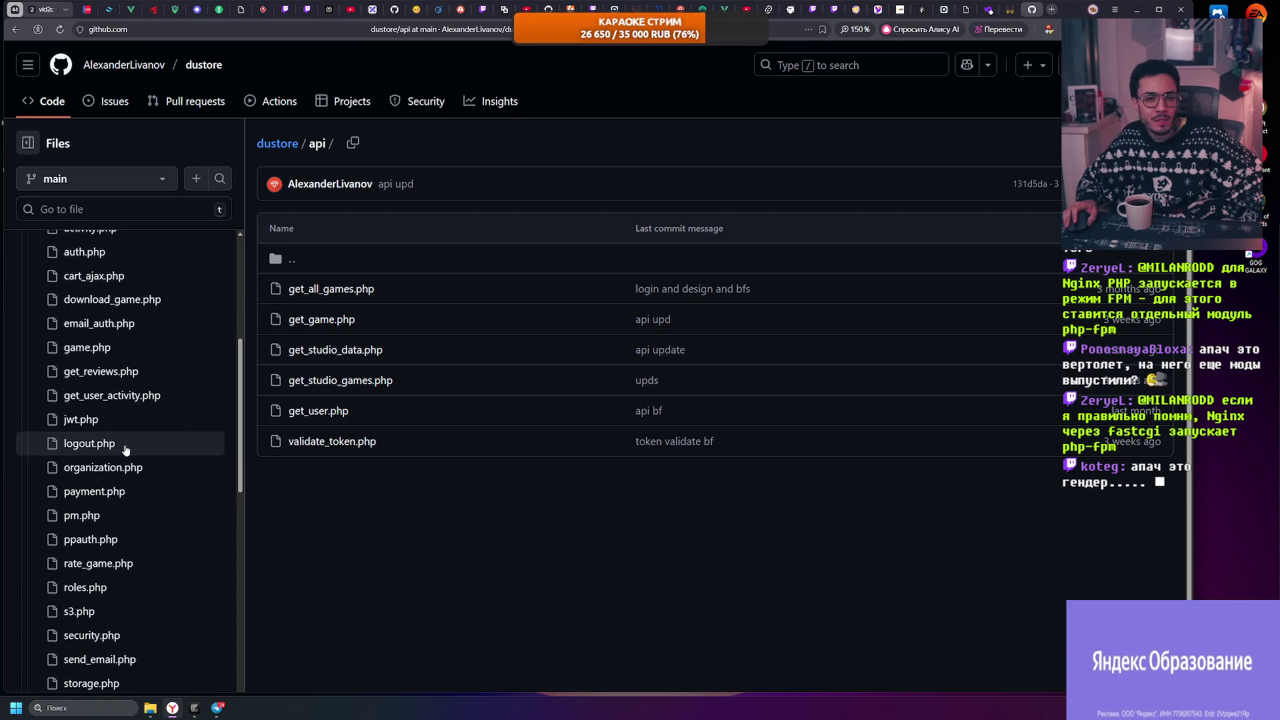
scroll(127, 447, up, 3)
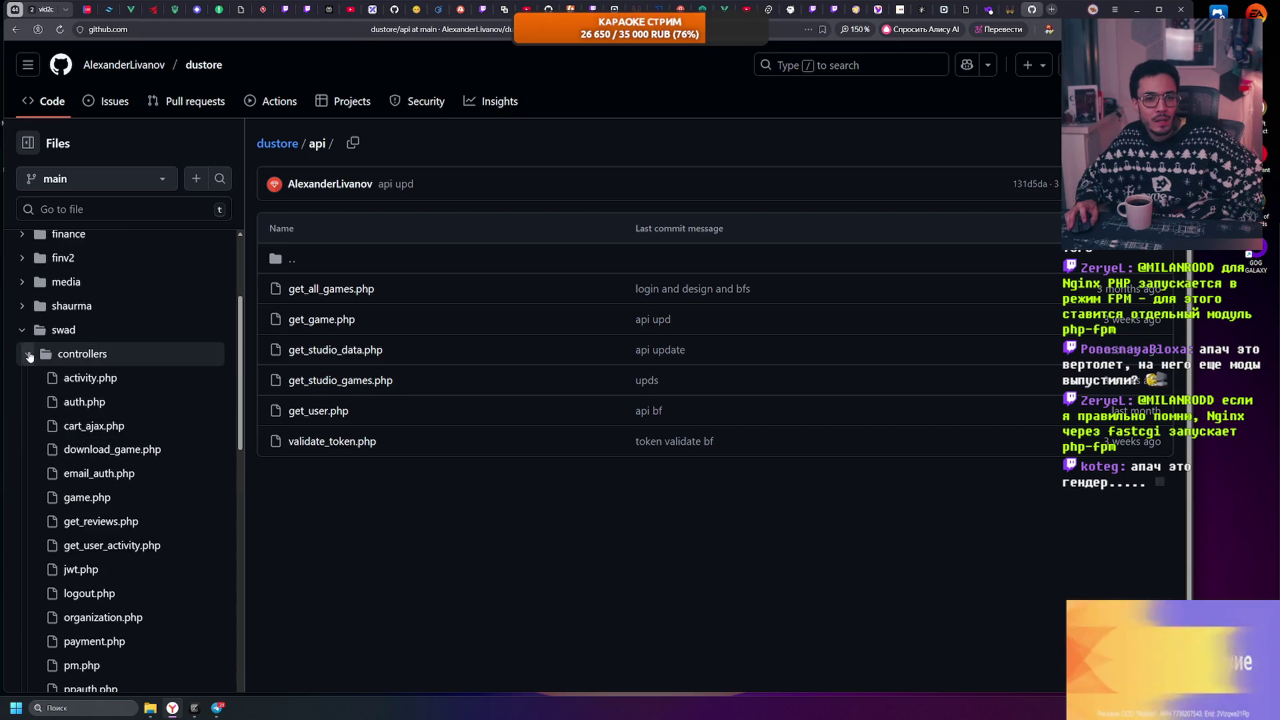
click(332, 289)
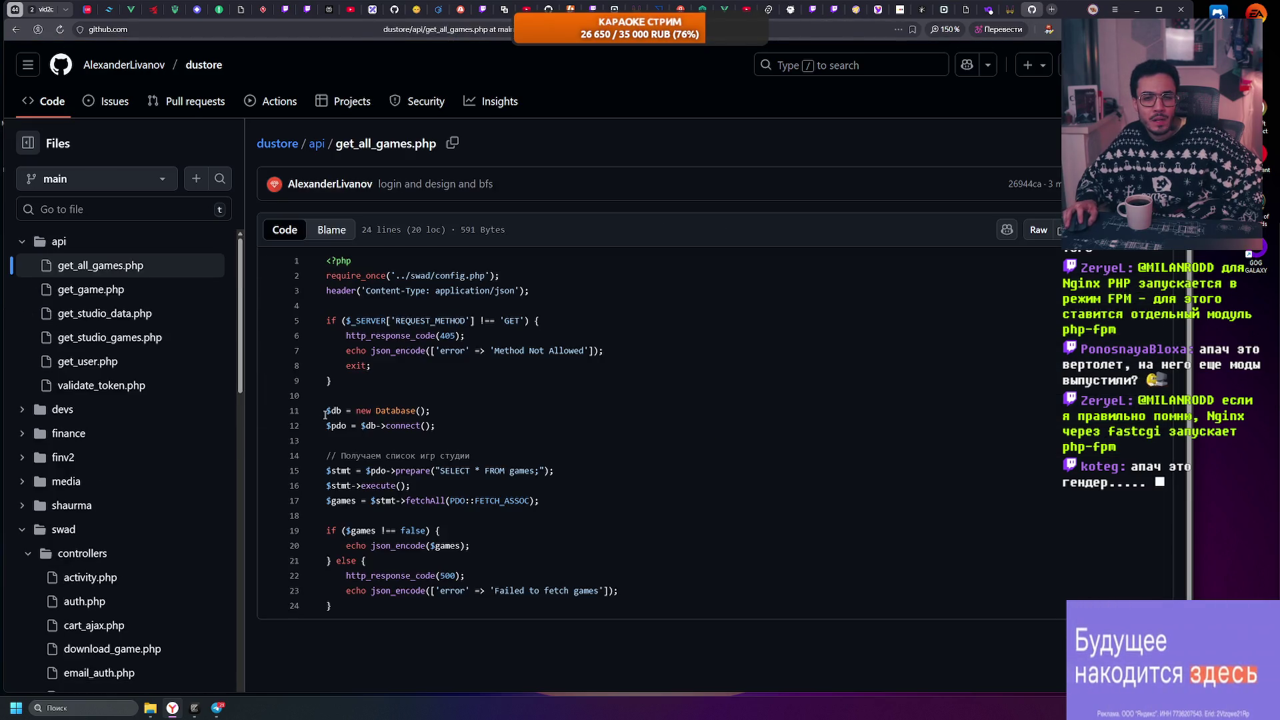
double_click(394, 411)
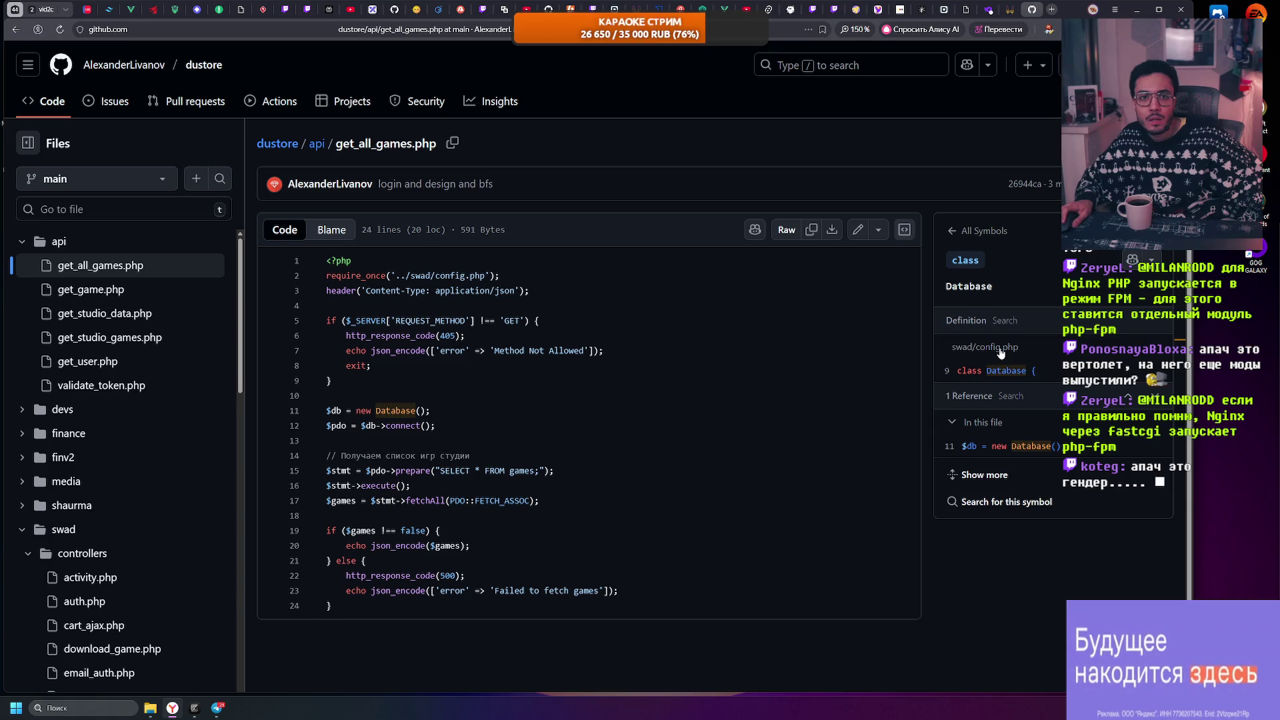
scroll(97, 380, down, 5)
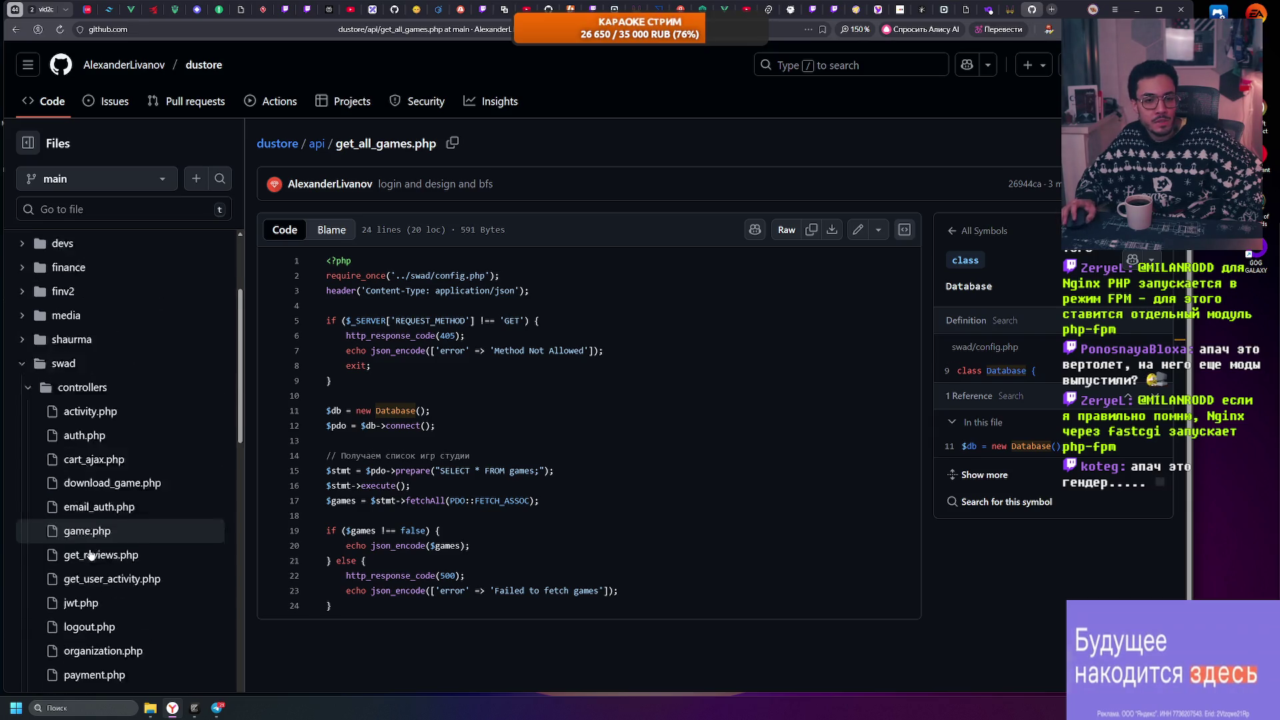
scroll(121, 534, down, 2)
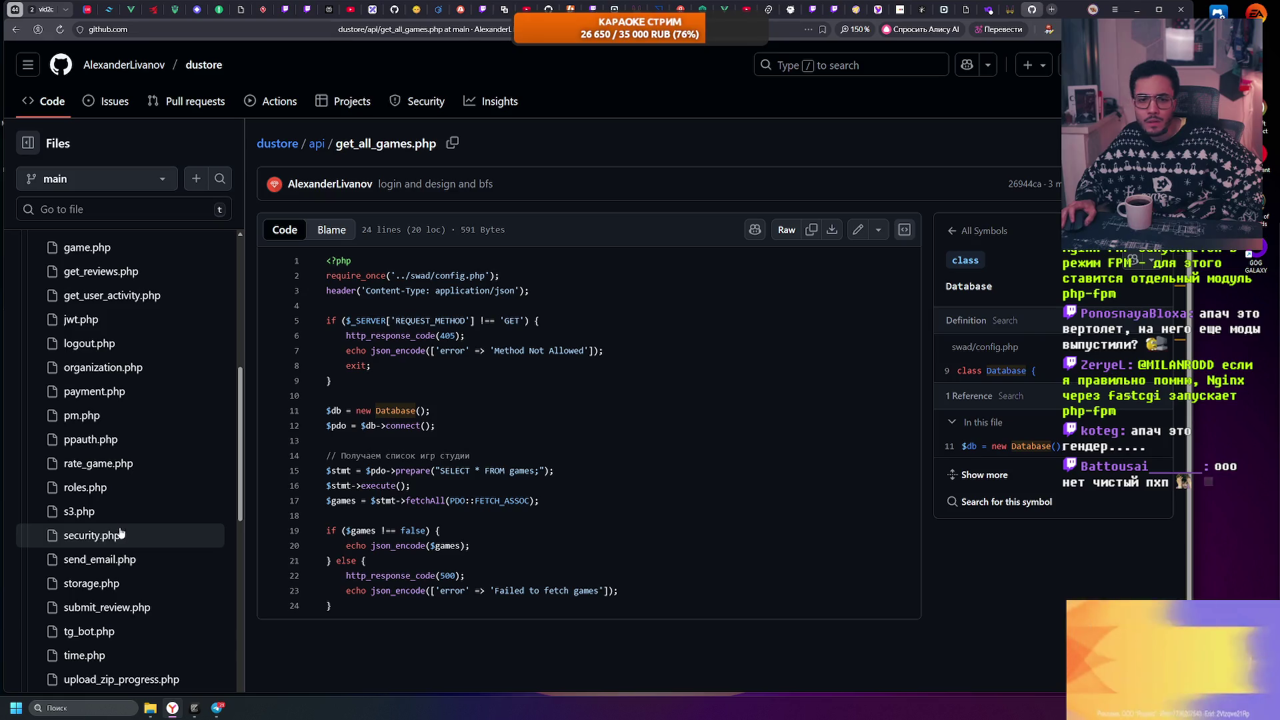
scroll(134, 520, up, 2)
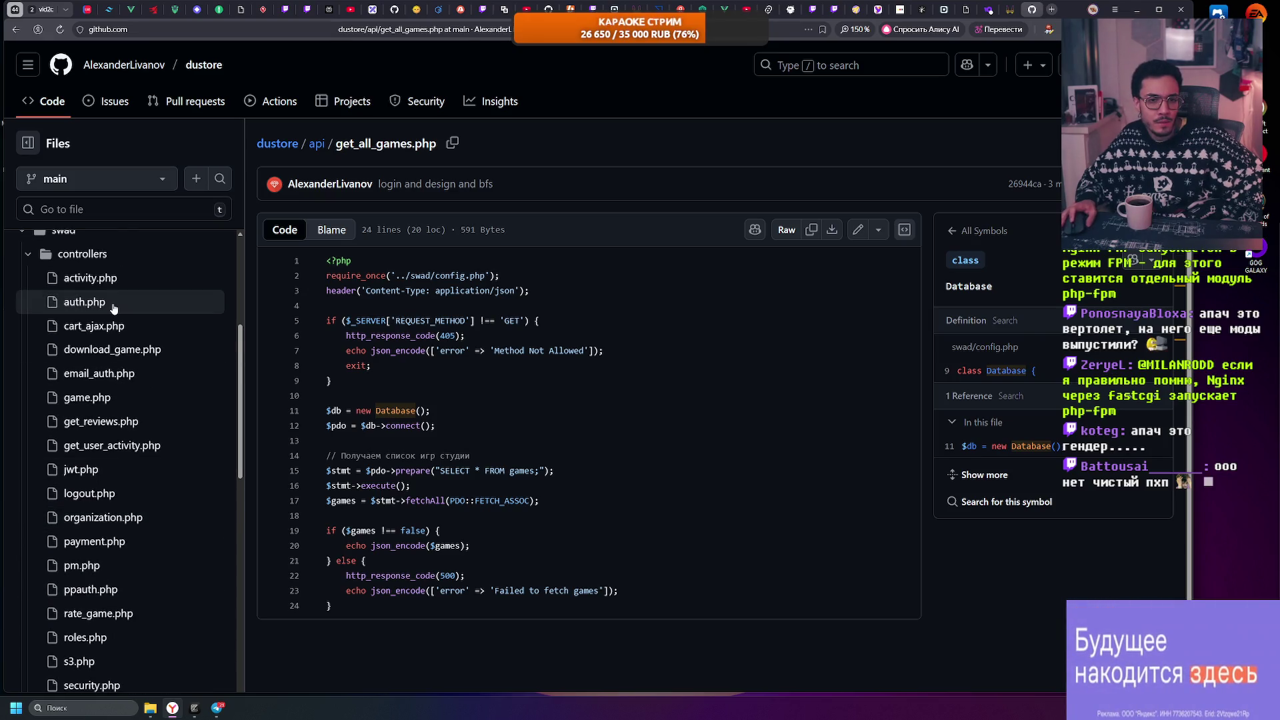
scroll(73, 430, down, 3)
scroll(74, 430, down, 4)
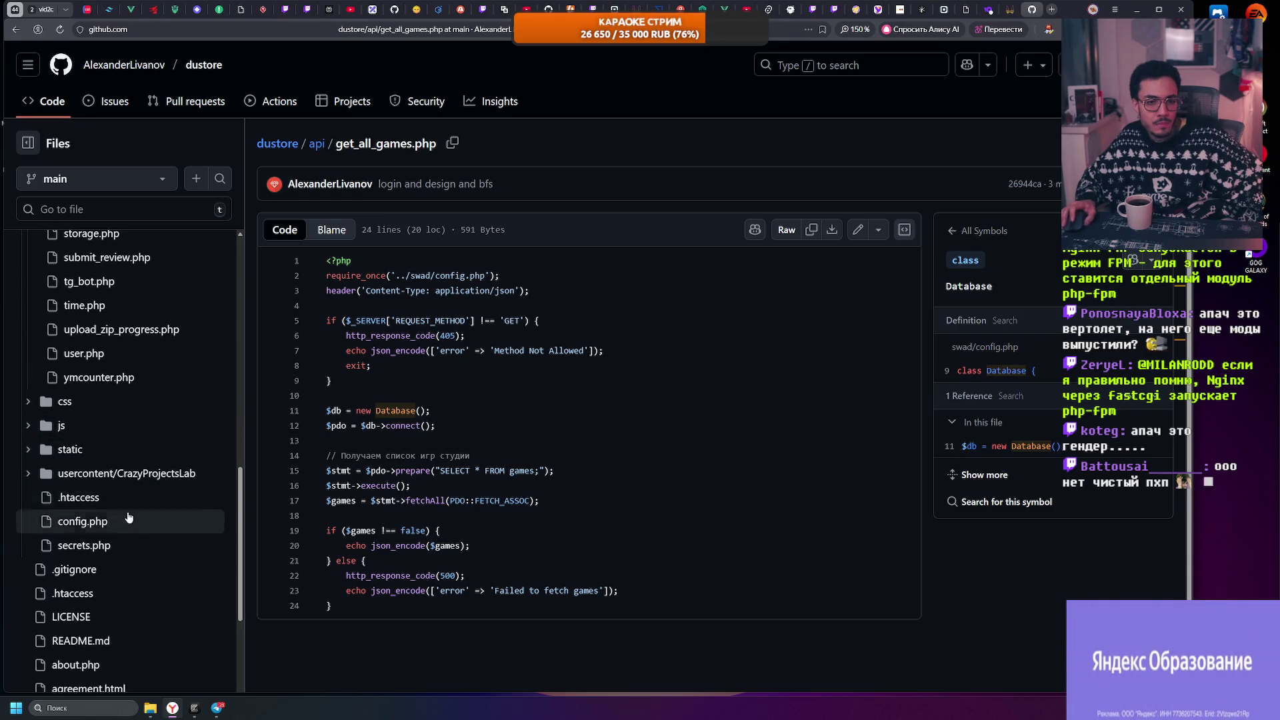
Step: Open swad/secrets.php in the dustore repo and view its commit history
click(124, 546)
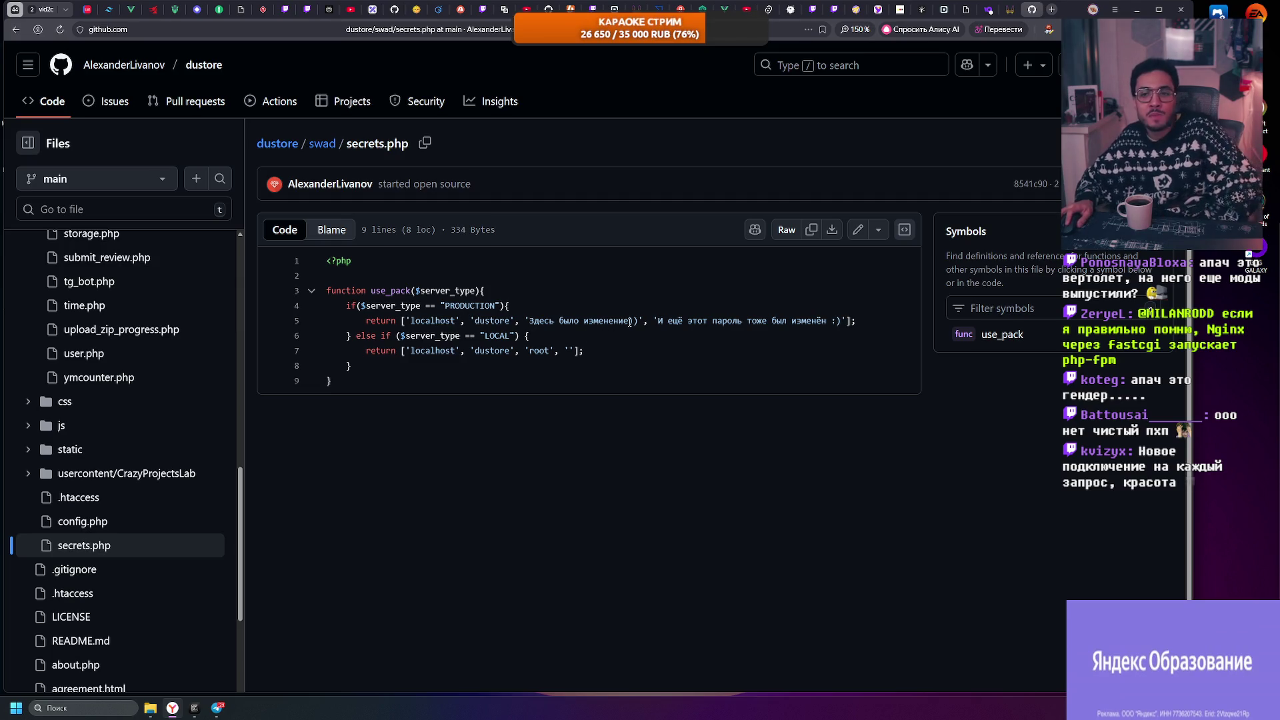
click(880, 231)
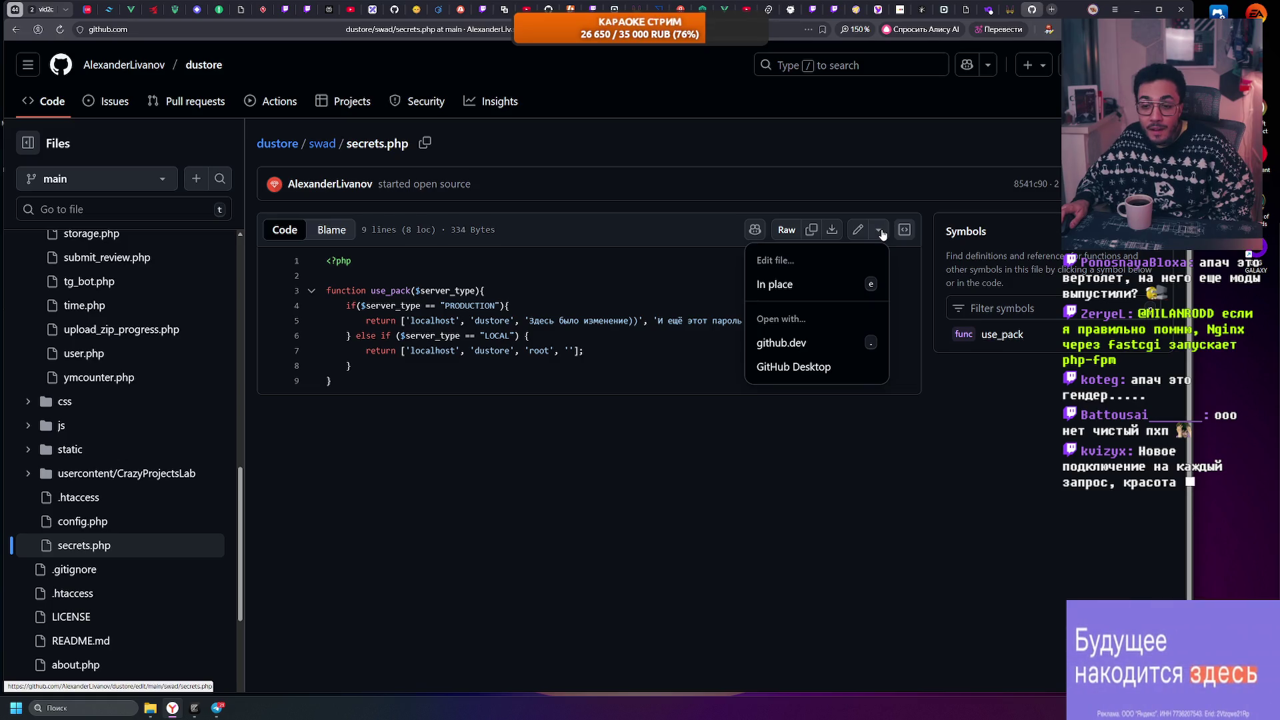
click(881, 232)
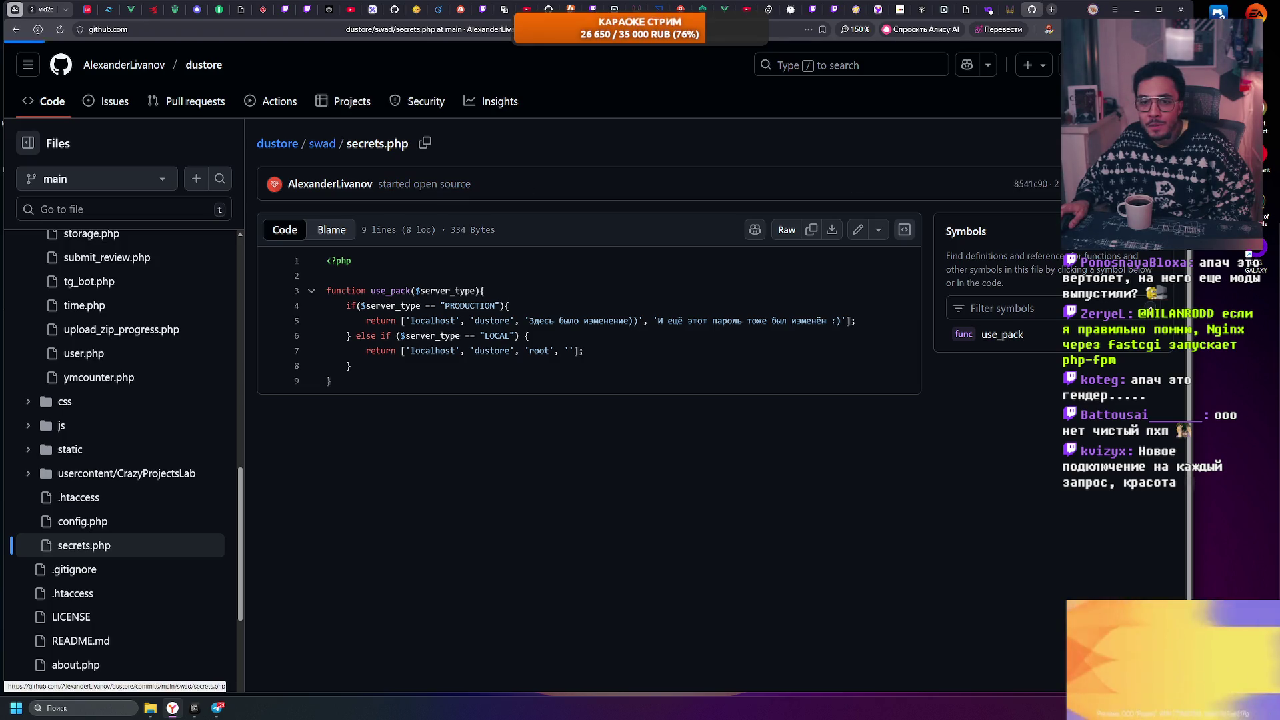
click(1044, 184)
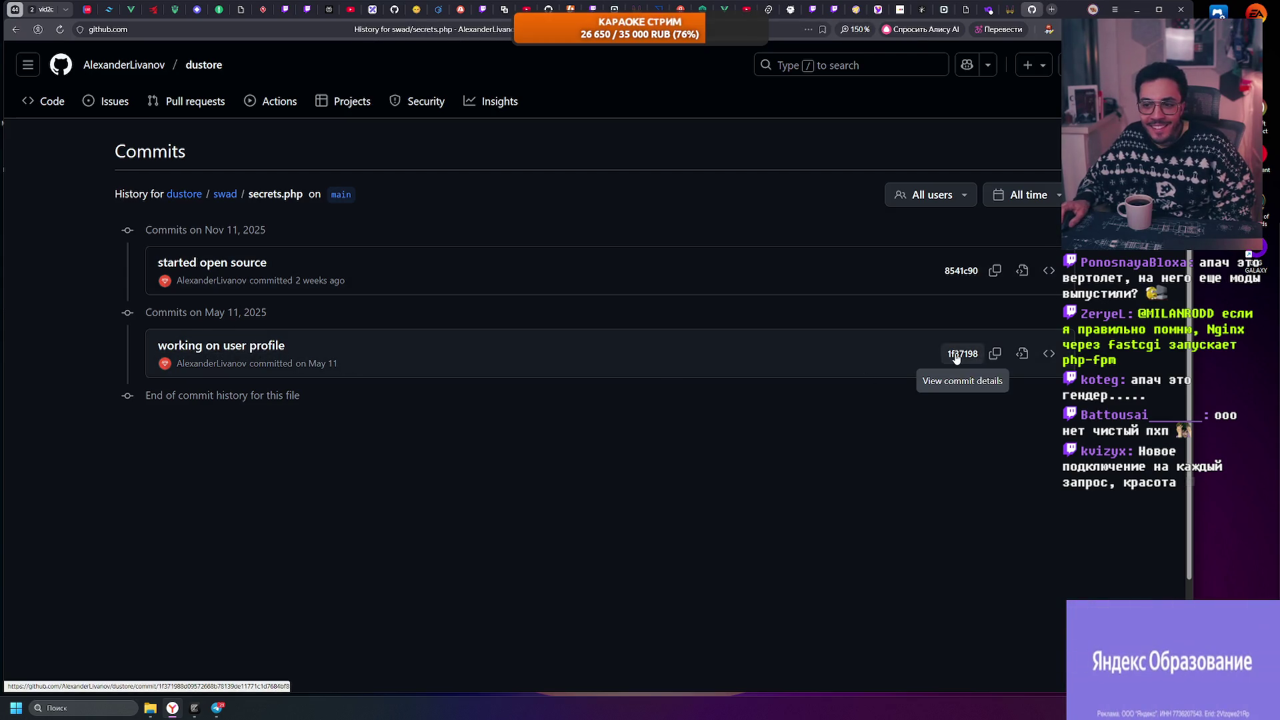
click(955, 355)
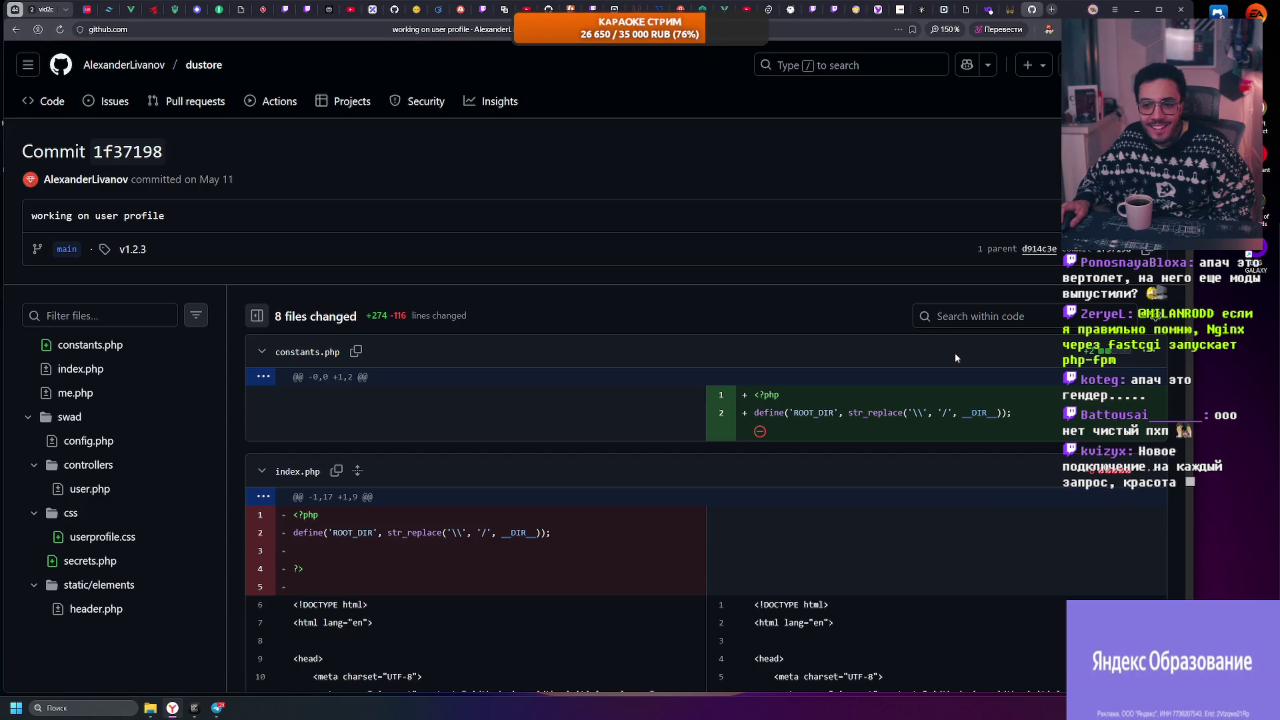
scroll(787, 426, down, 2)
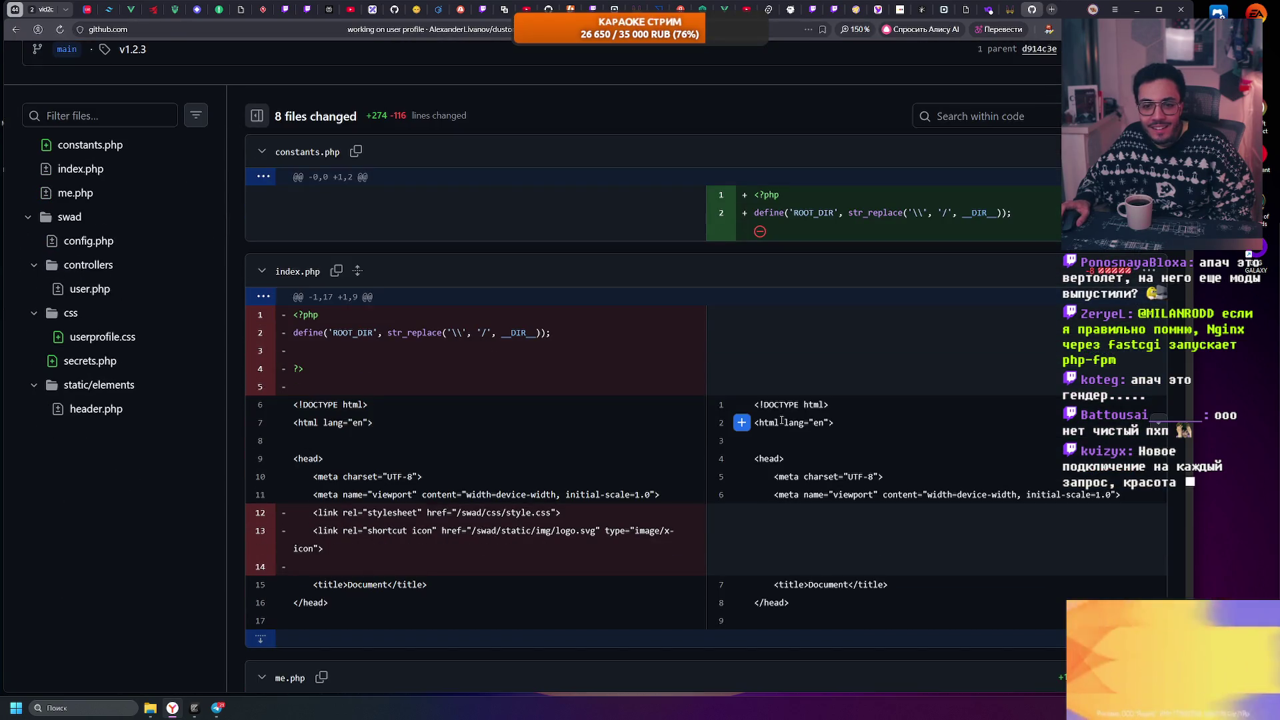
scroll(637, 367, up, 2)
scroll(637, 367, down, 10)
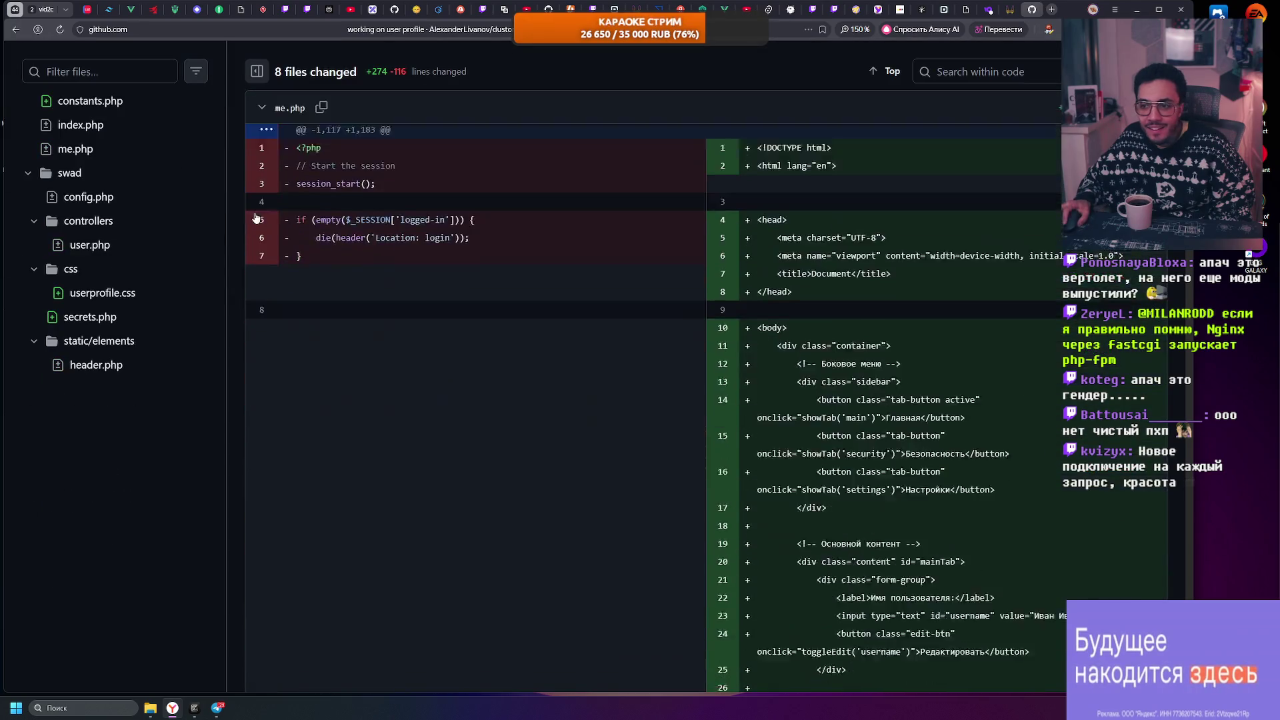
click(140, 320)
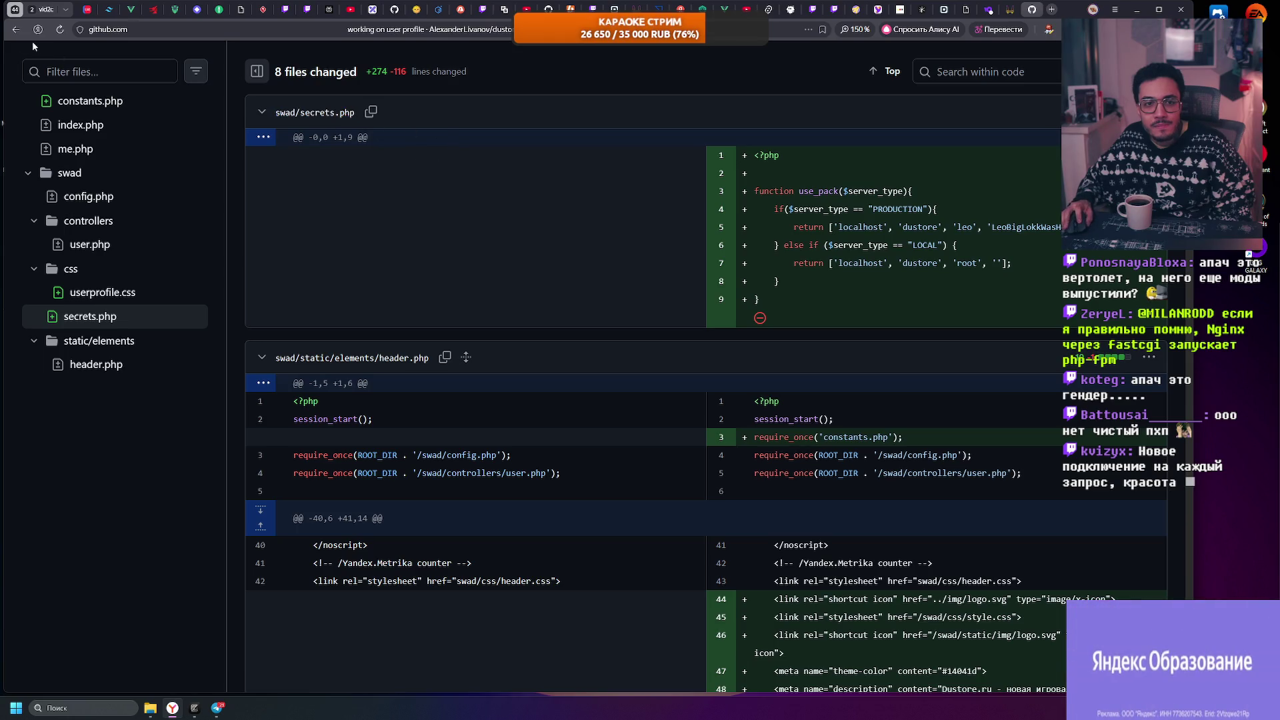
click(16, 30)
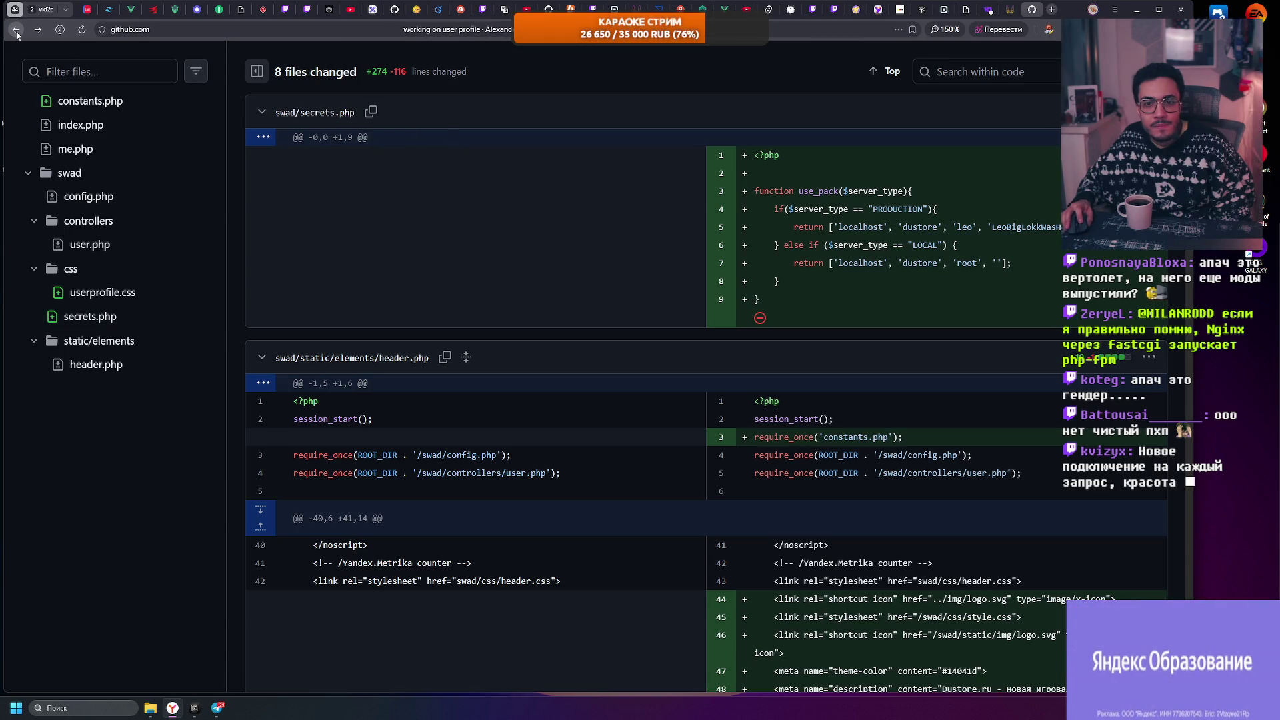
click(16, 31)
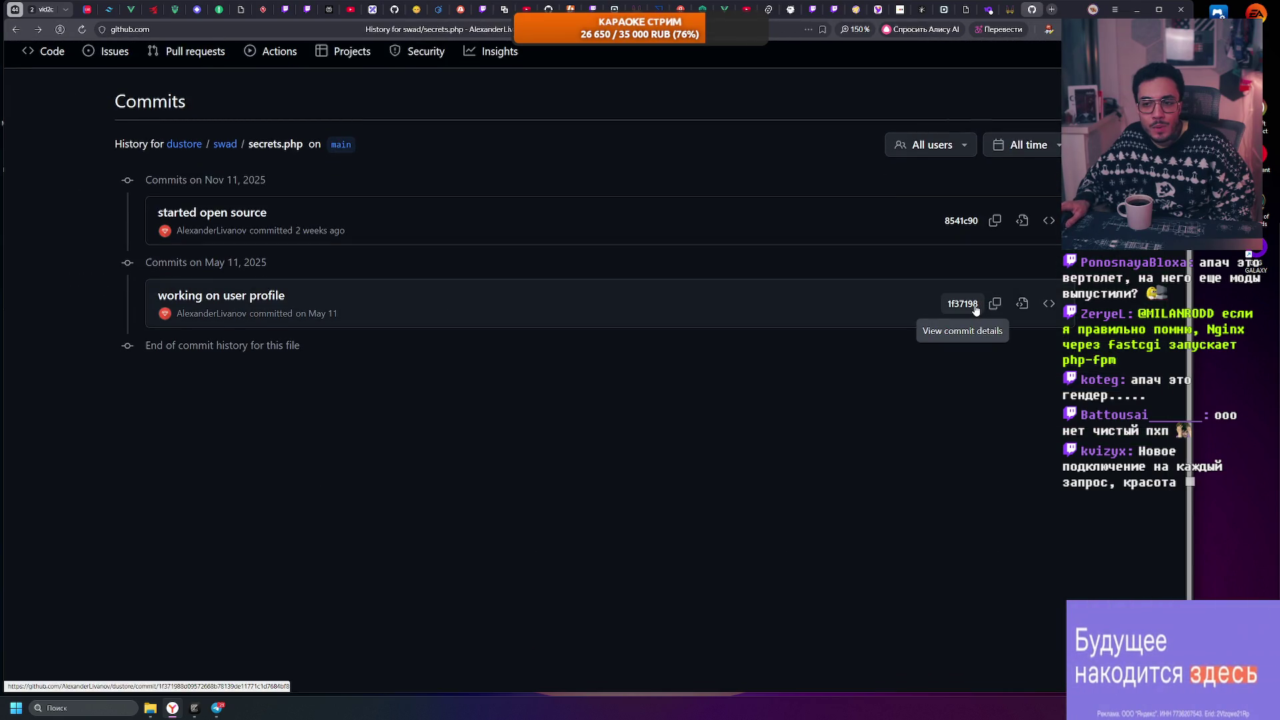
Step: Reopen the 'working on user profile' commit and highlight the deprecated auth lines in user.php
click(442, 298)
scroll(440, 292, down, 15)
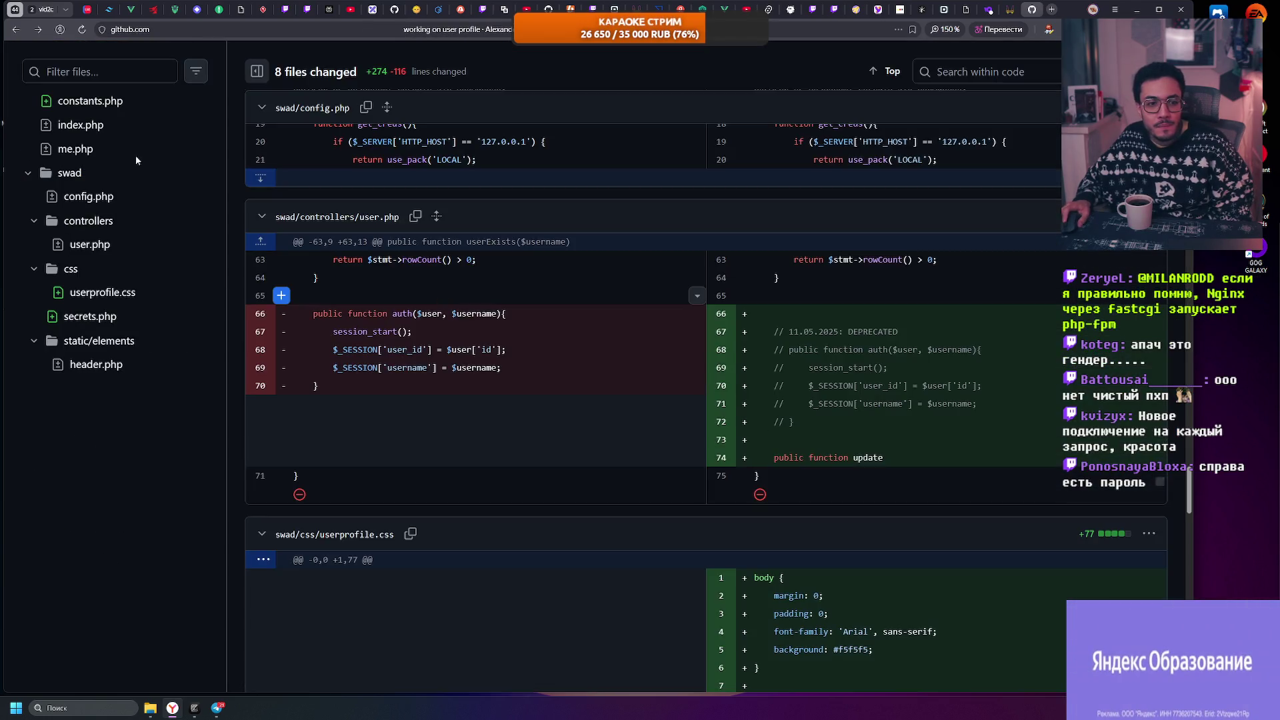
click(11, 29)
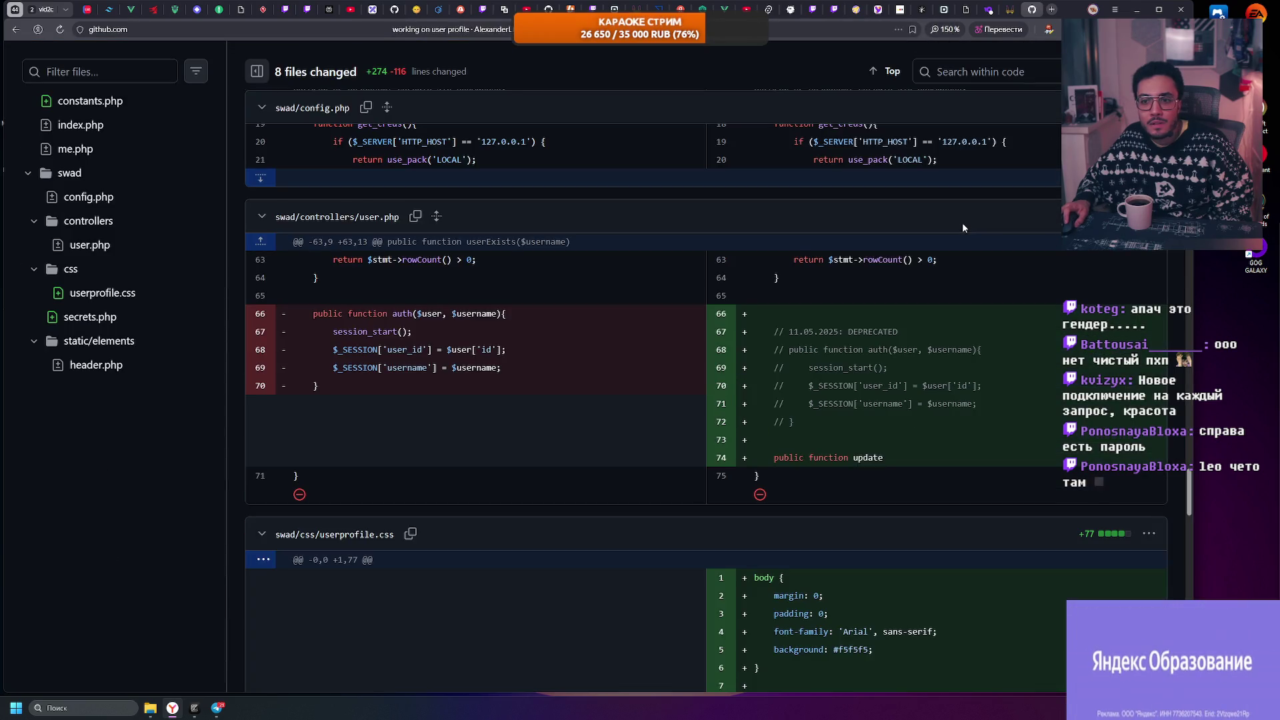
mouse_move(777, 315)
mouse_down()
mouse_move(887, 405)
mouse_move(980, 407)
mouse_up()
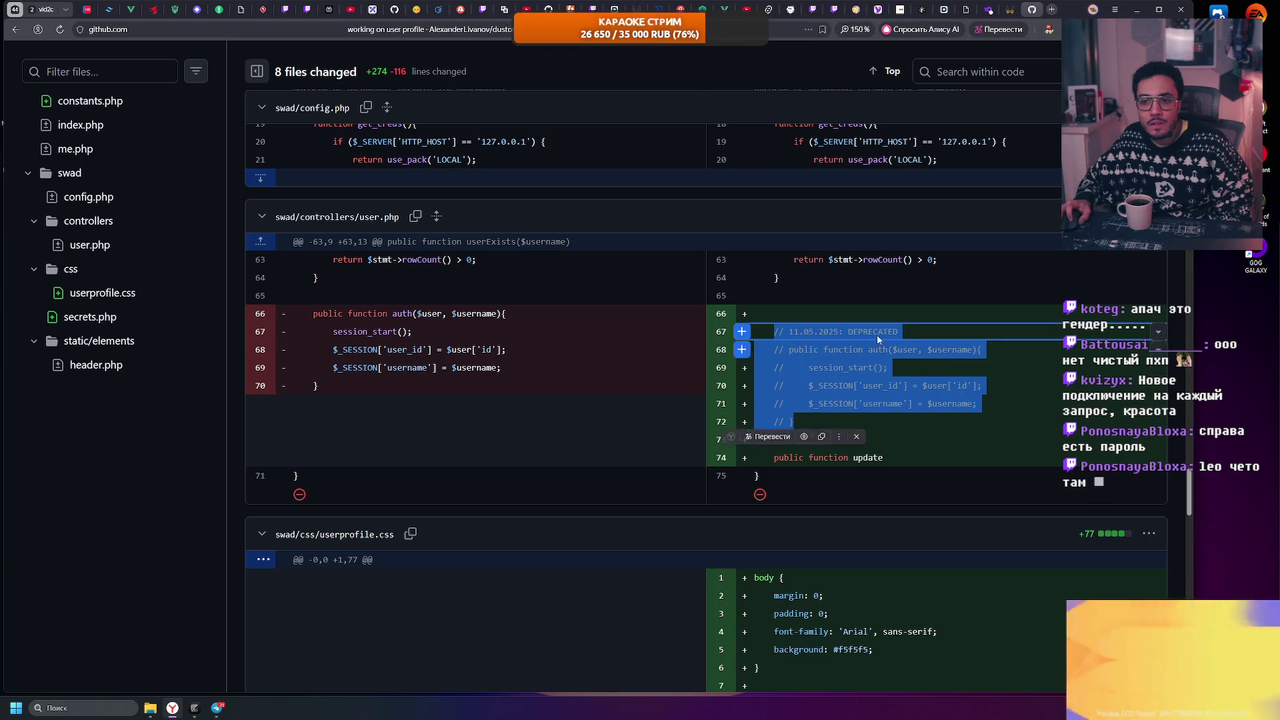
click(912, 276)
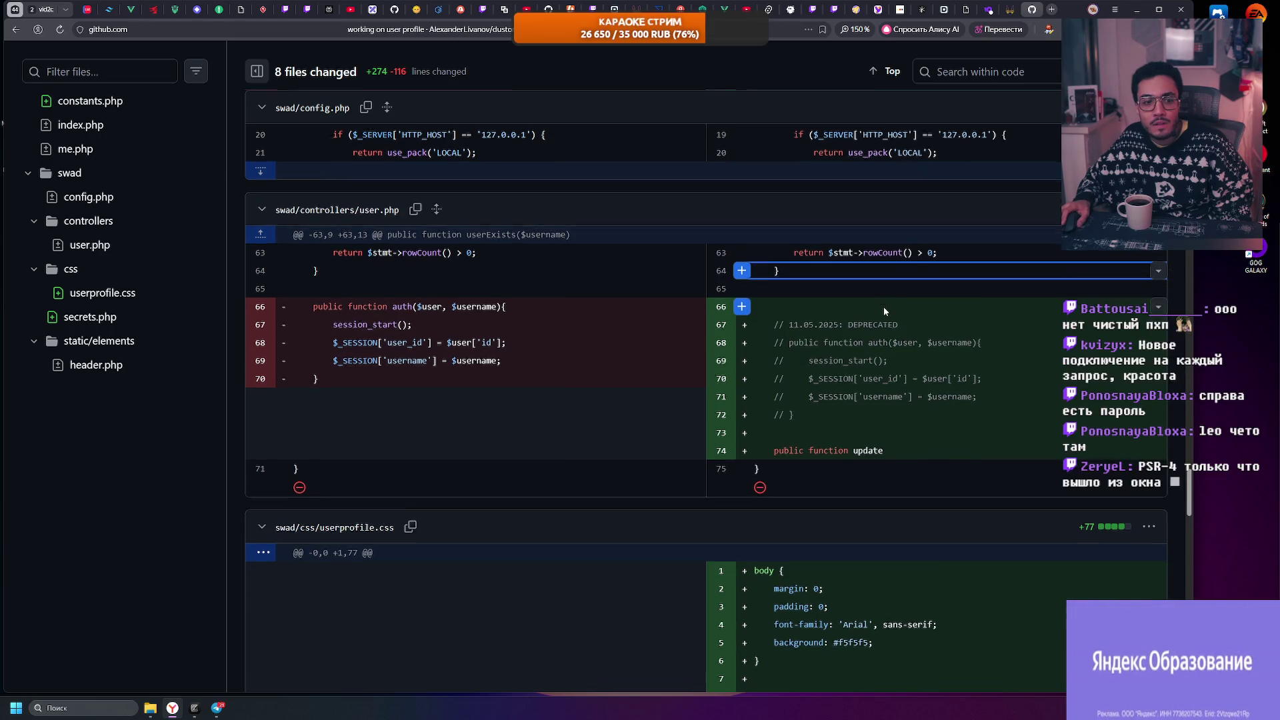
Step: Scroll to the newly added secrets.php and highlight the production password on line 5
scroll(885, 311, down, 3)
scroll(884, 312, down, 15)
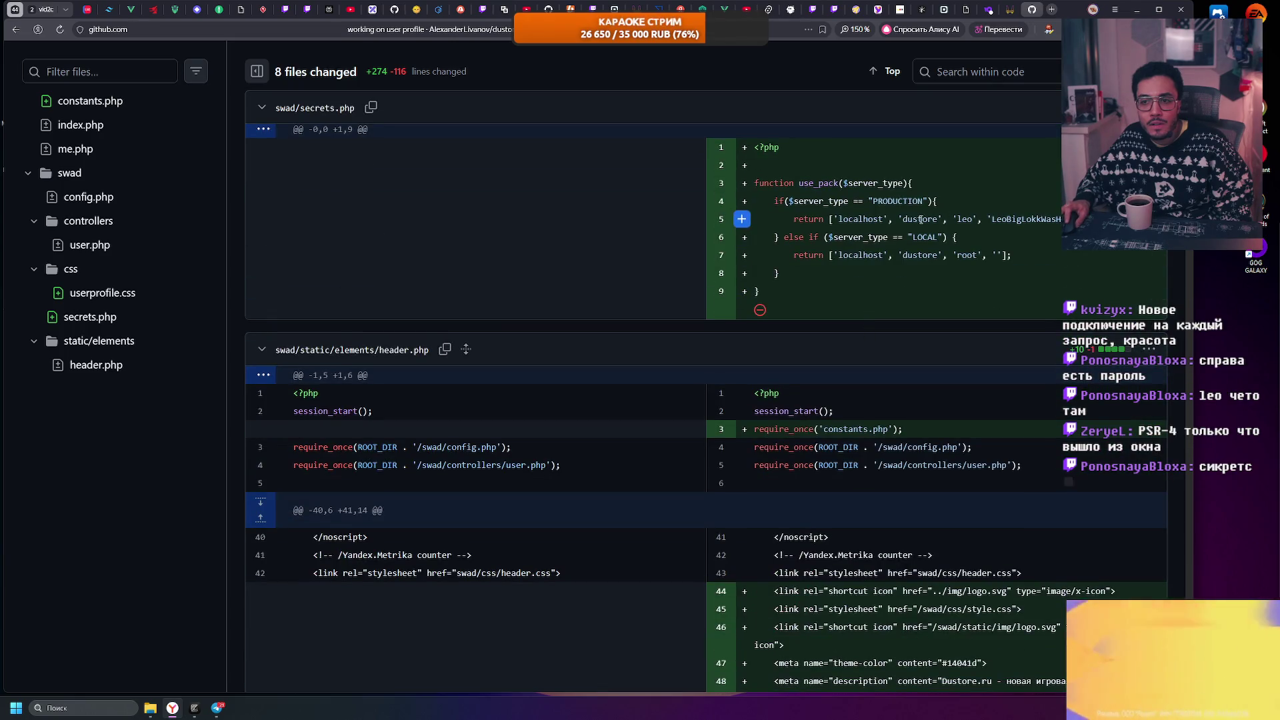
double_click(1016, 221)
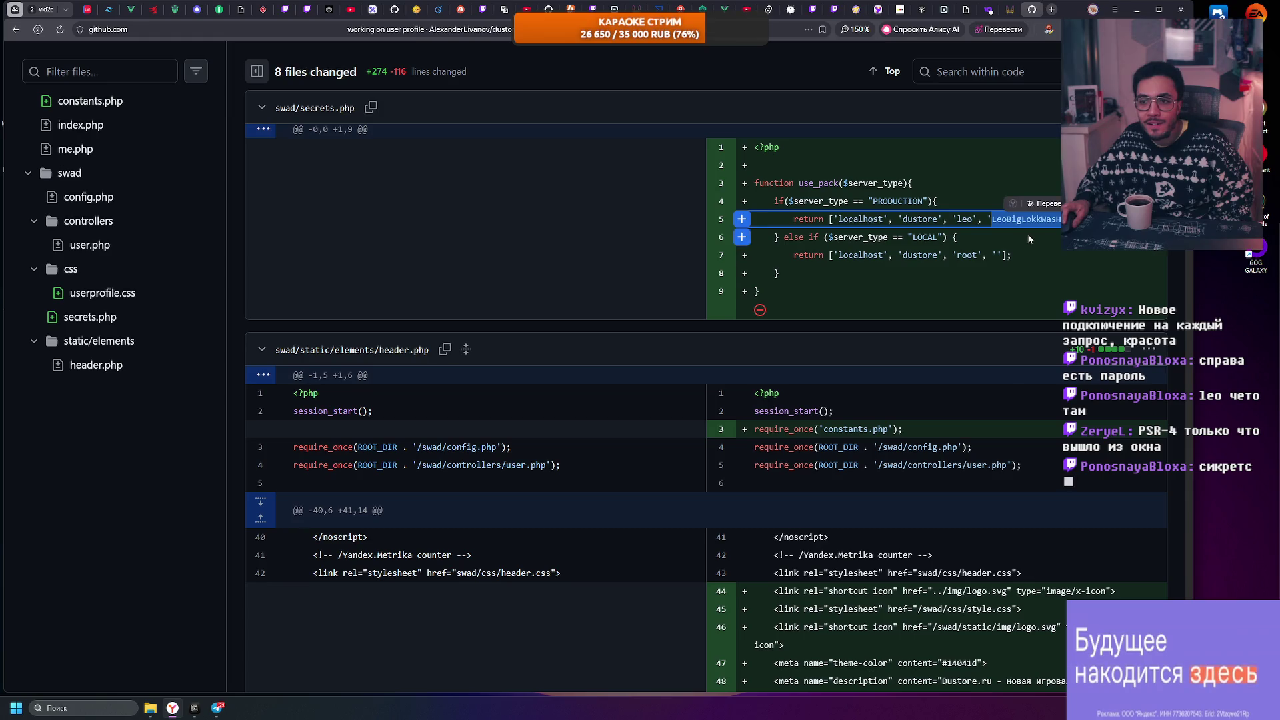
click(1027, 233)
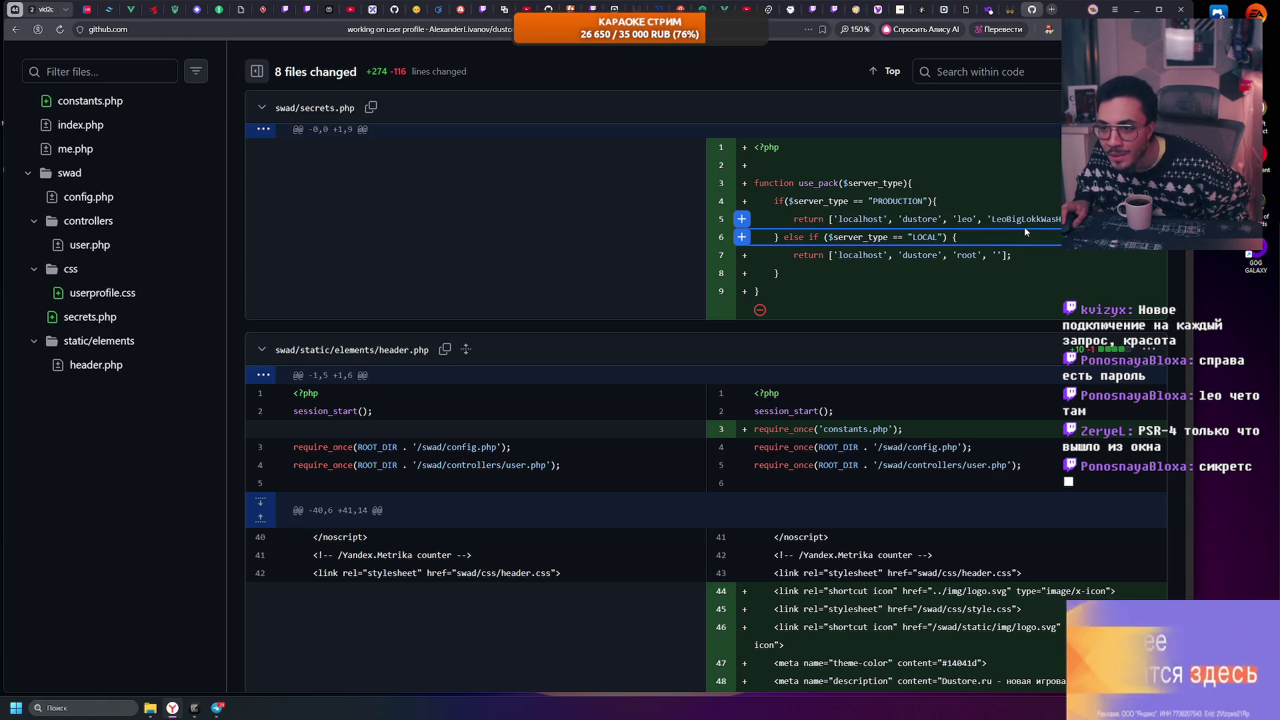
double_click(1020, 220)
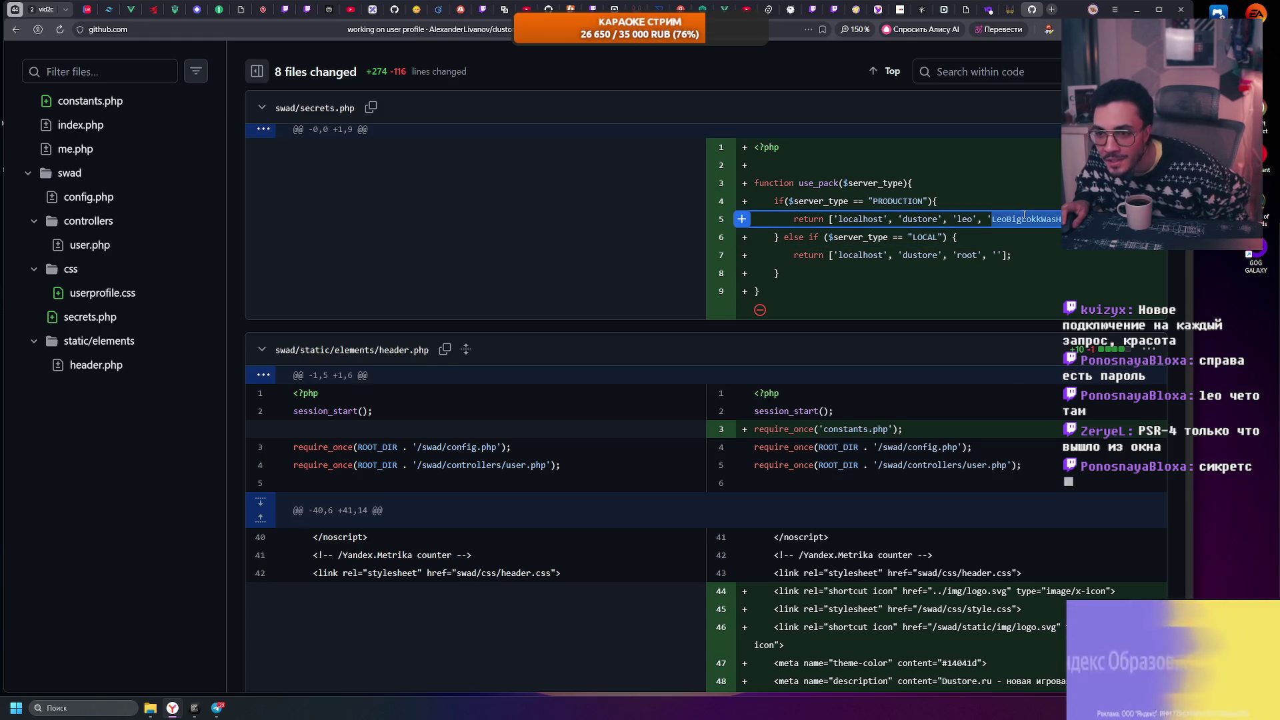
click(956, 239)
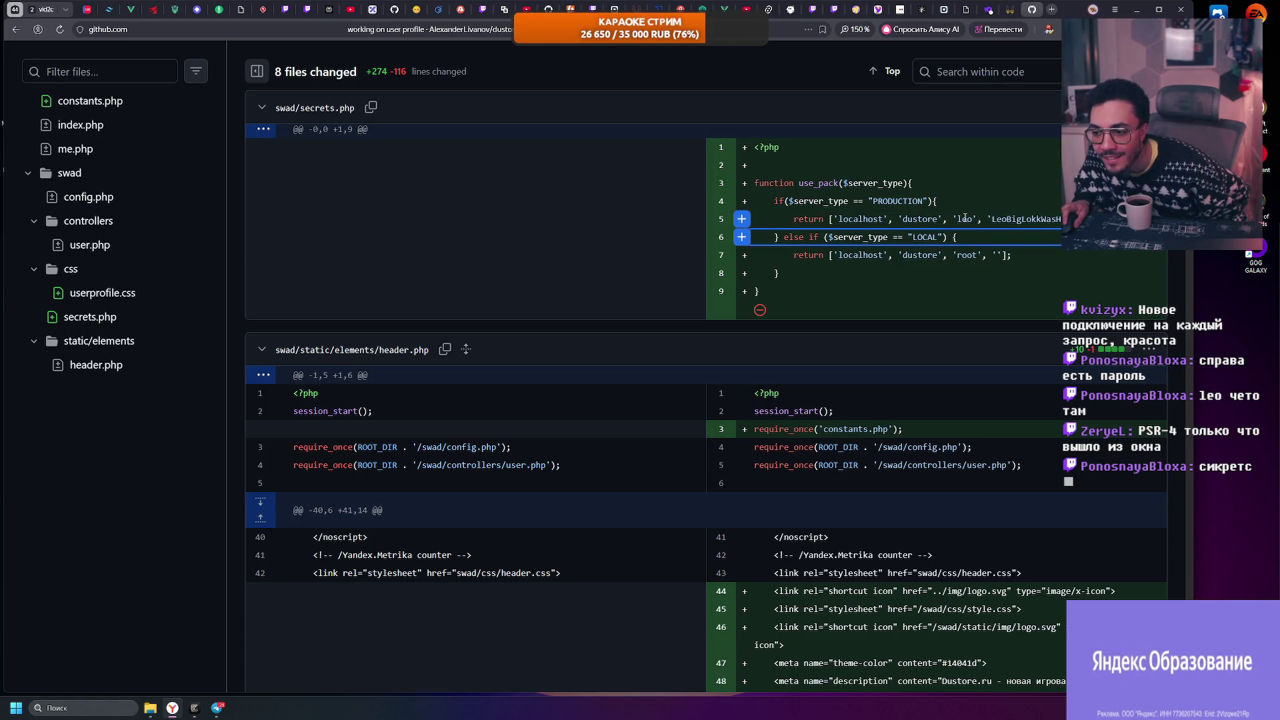
click(859, 223)
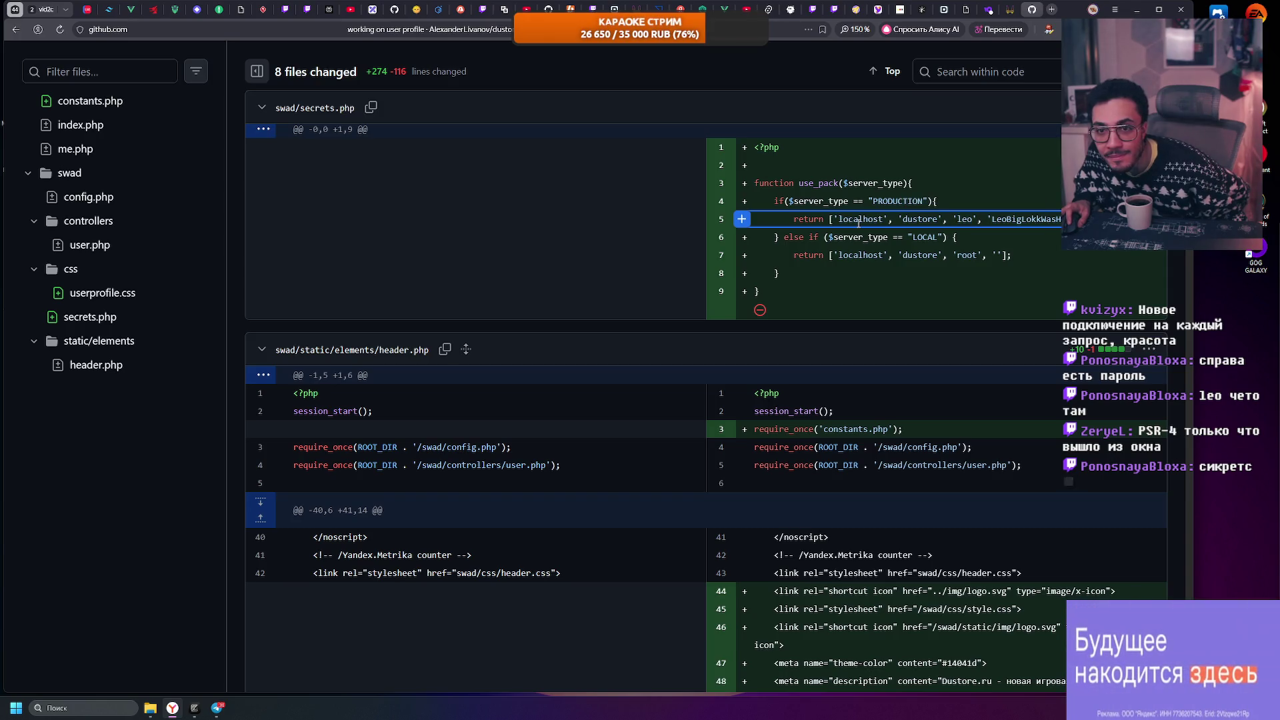
Step: Skim the rest of the commit diff, then switch to the Dustore store site tab
scroll(859, 223, up, 1)
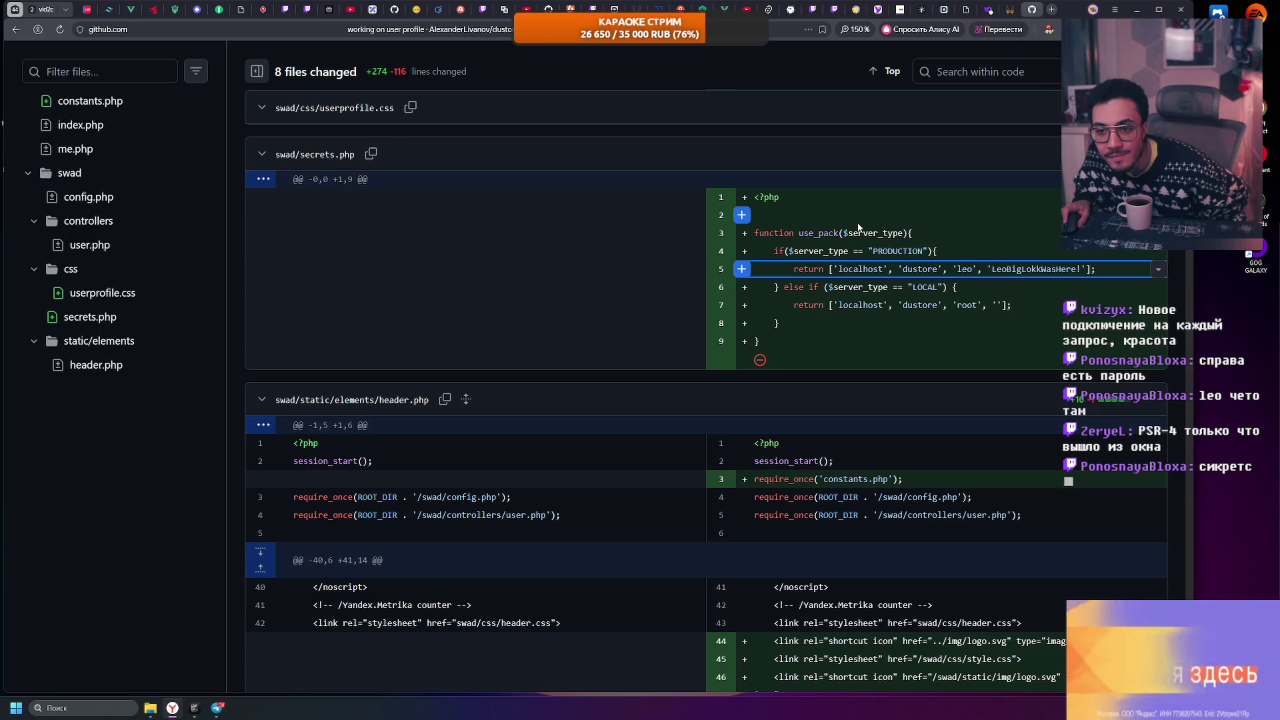
scroll(859, 227, up, 1)
scroll(859, 227, down, 1)
scroll(859, 228, down, 1)
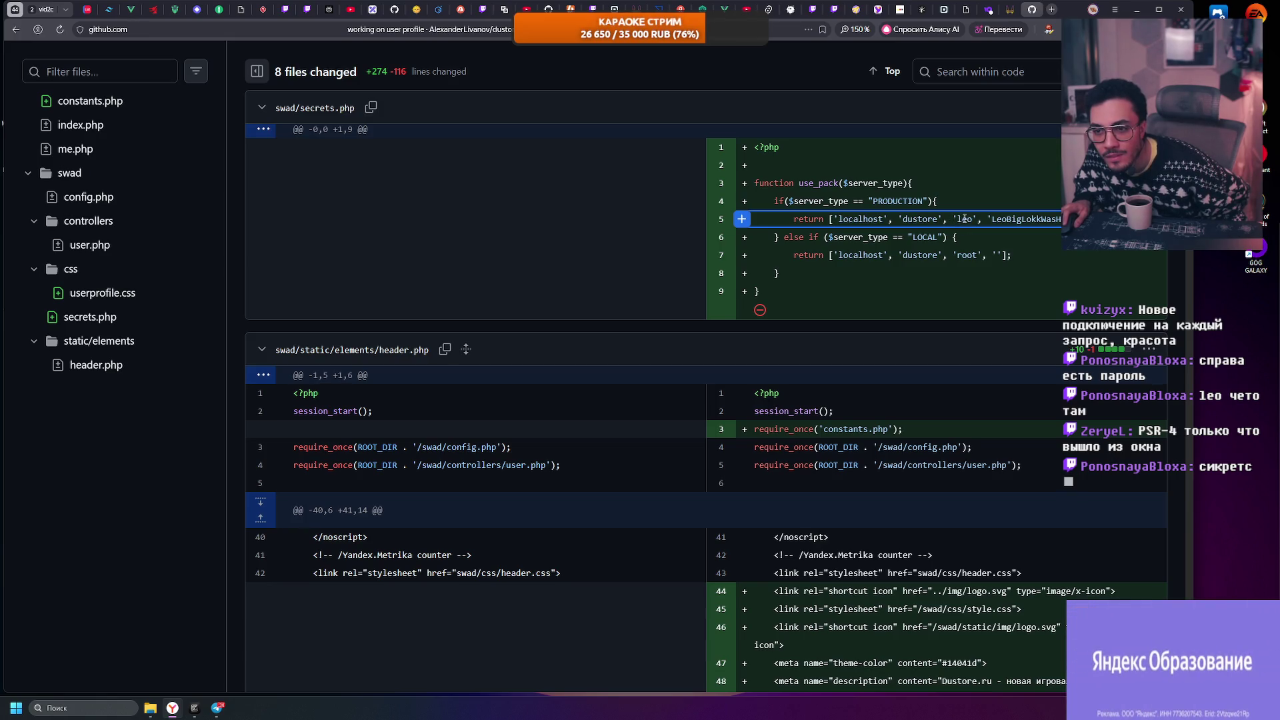
scroll(1034, 224, down, 5)
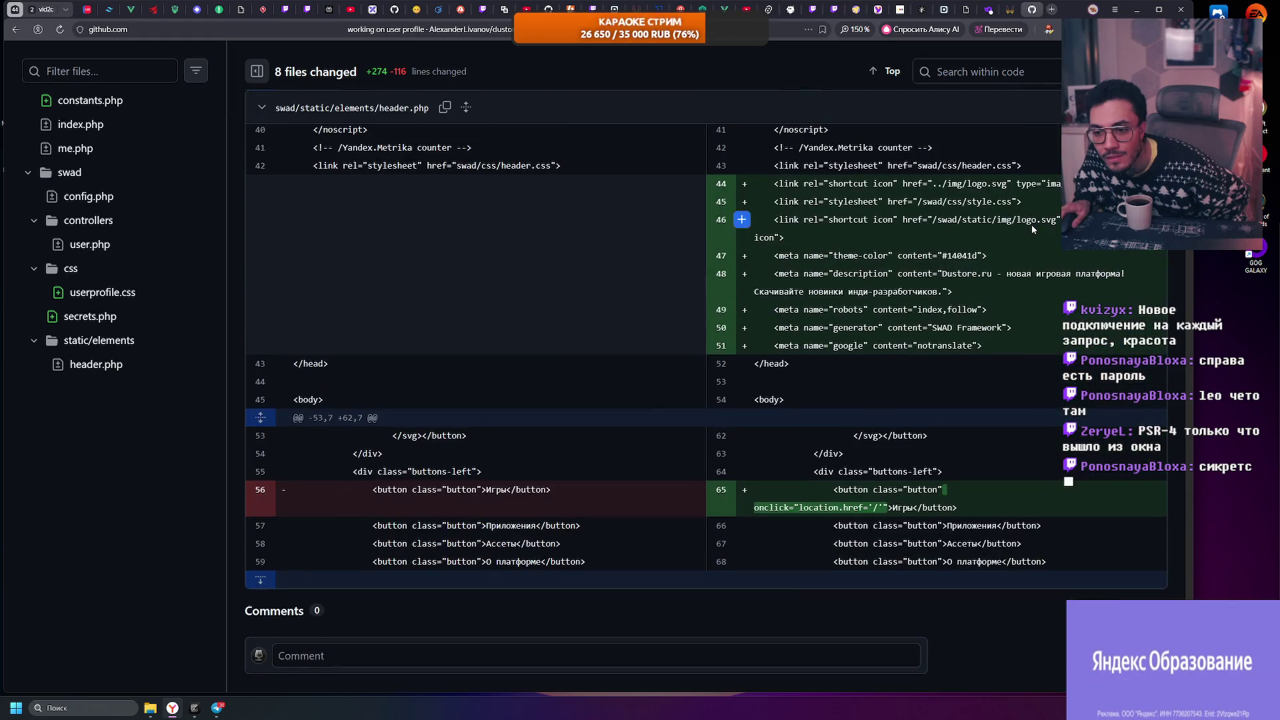
scroll(1027, 230, up, 4)
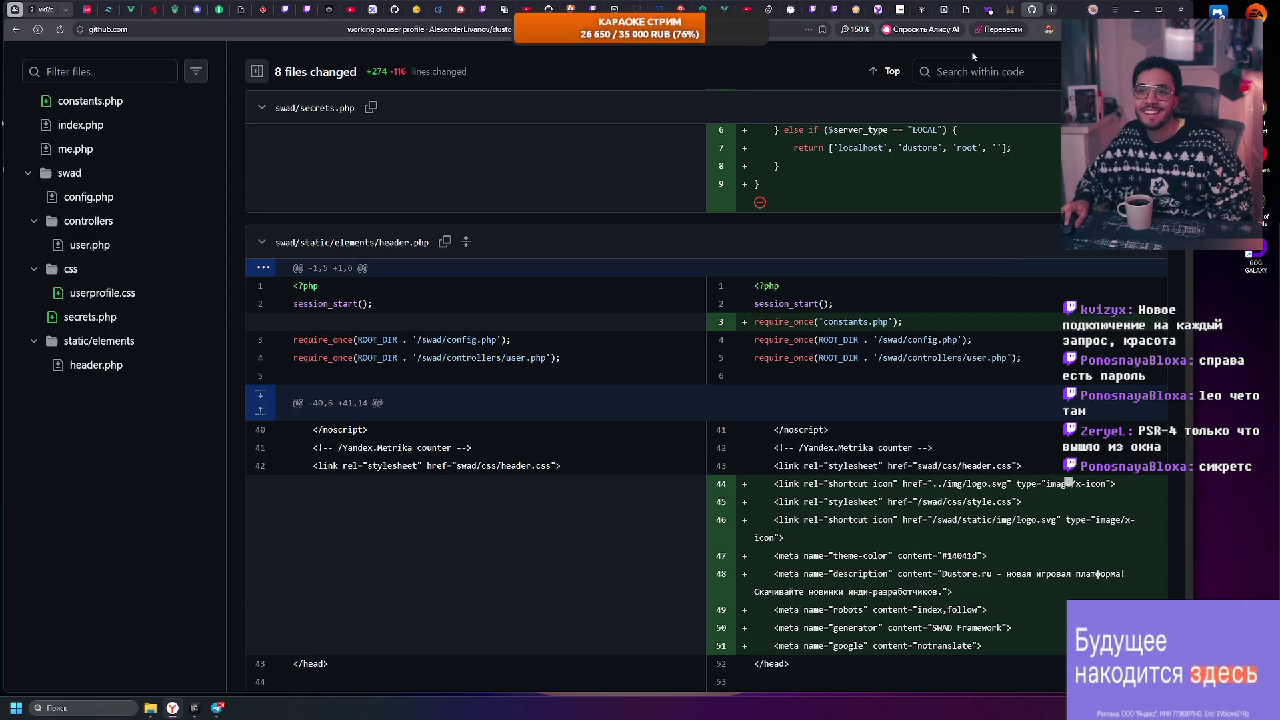
click(1010, 10)
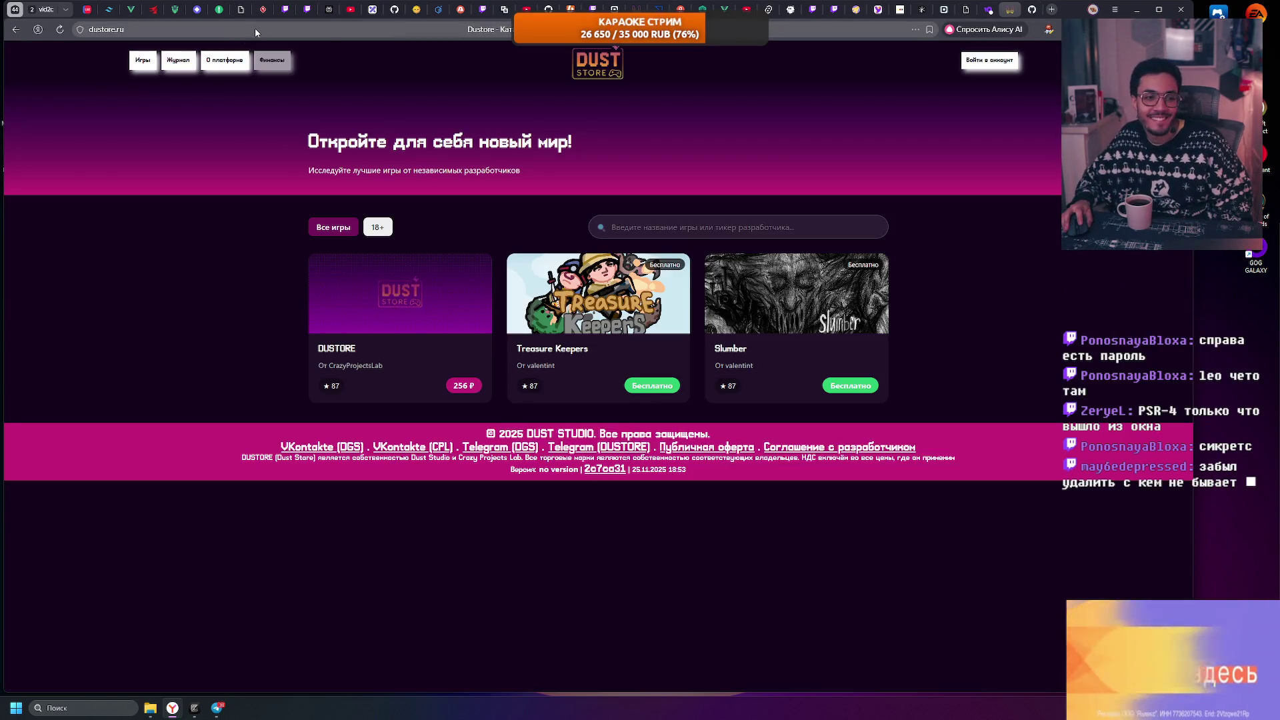
Step: Point the store tab's address to dustore.ru/phpmyadmin to load the phpMyAdmin login page
click(255, 28)
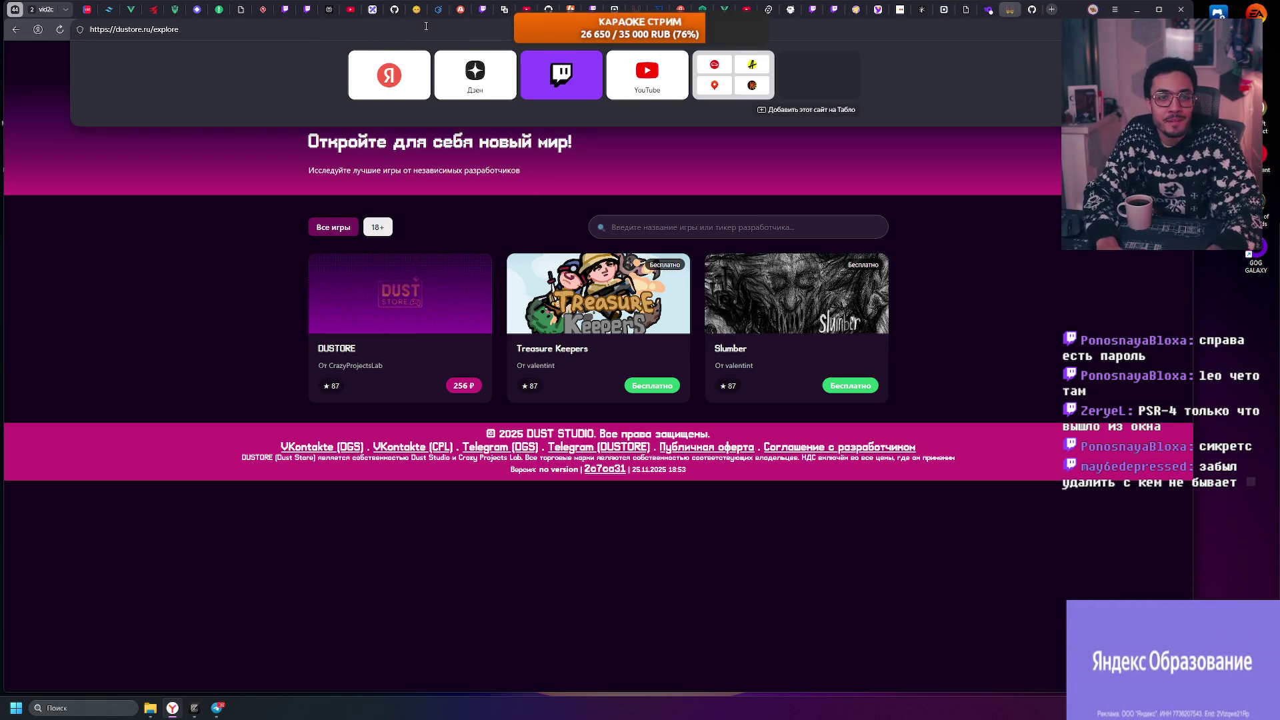
key(BackSpace)
key(BackSpace)
key(BackSpace)
text(зр)
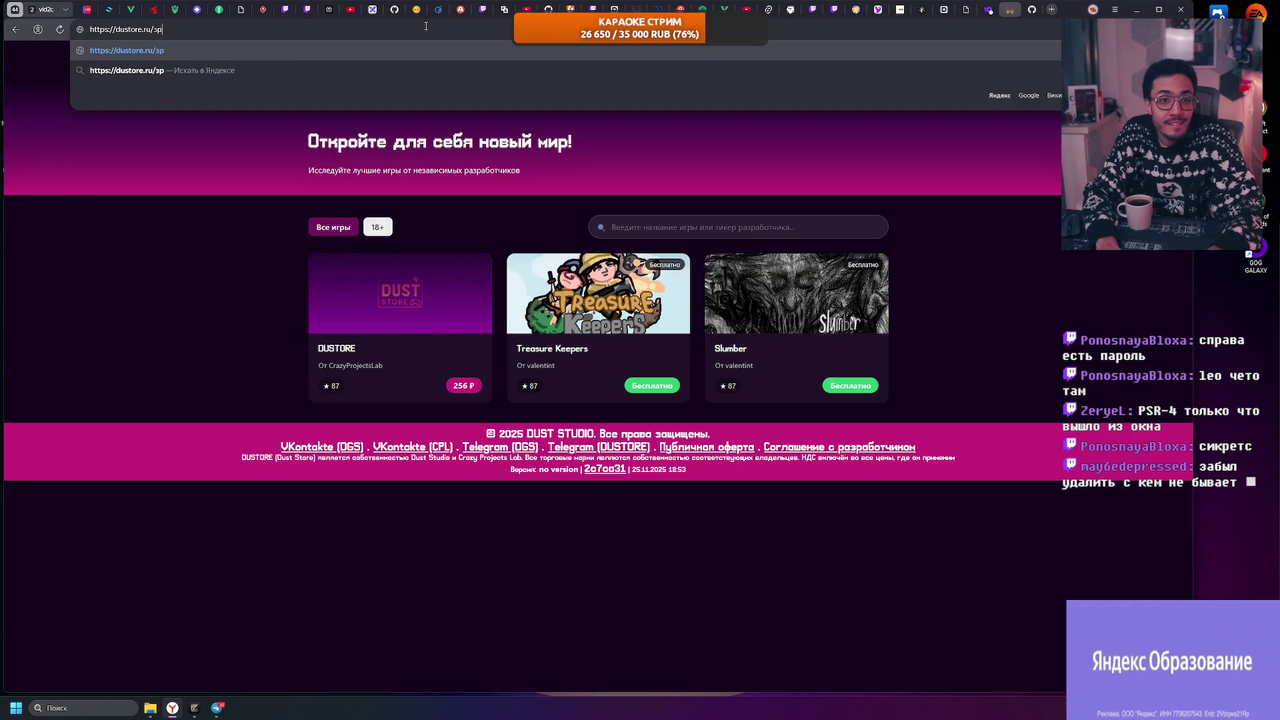
key(BackSpace)
key(BackSpace)
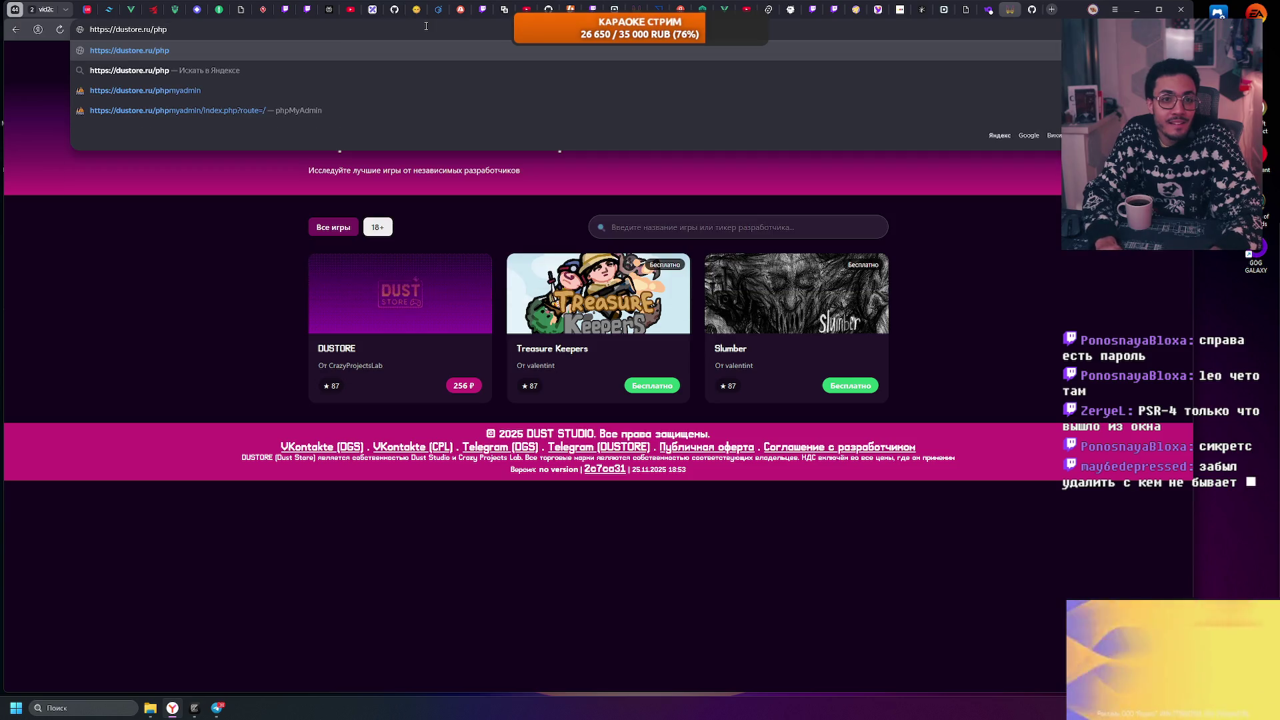
key(Return)
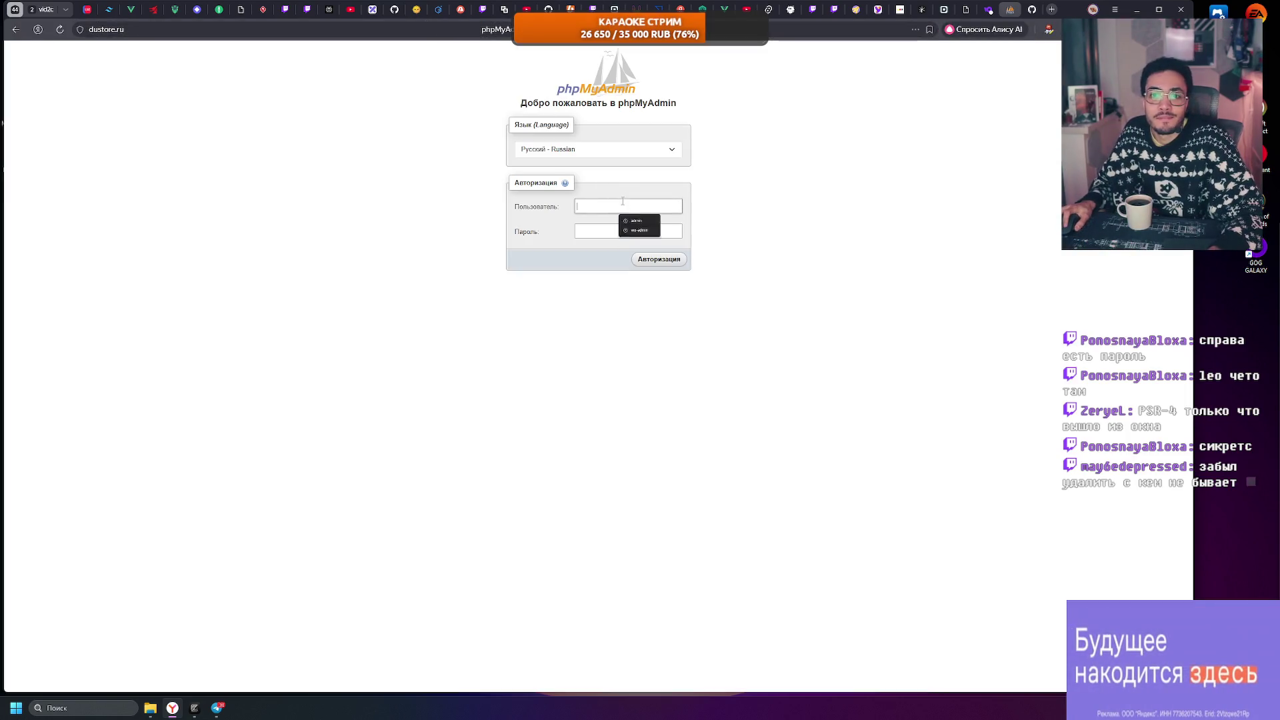
Step: Copy the production username from secrets.php line 5 into phpMyAdmin's Username field
click(1028, 10)
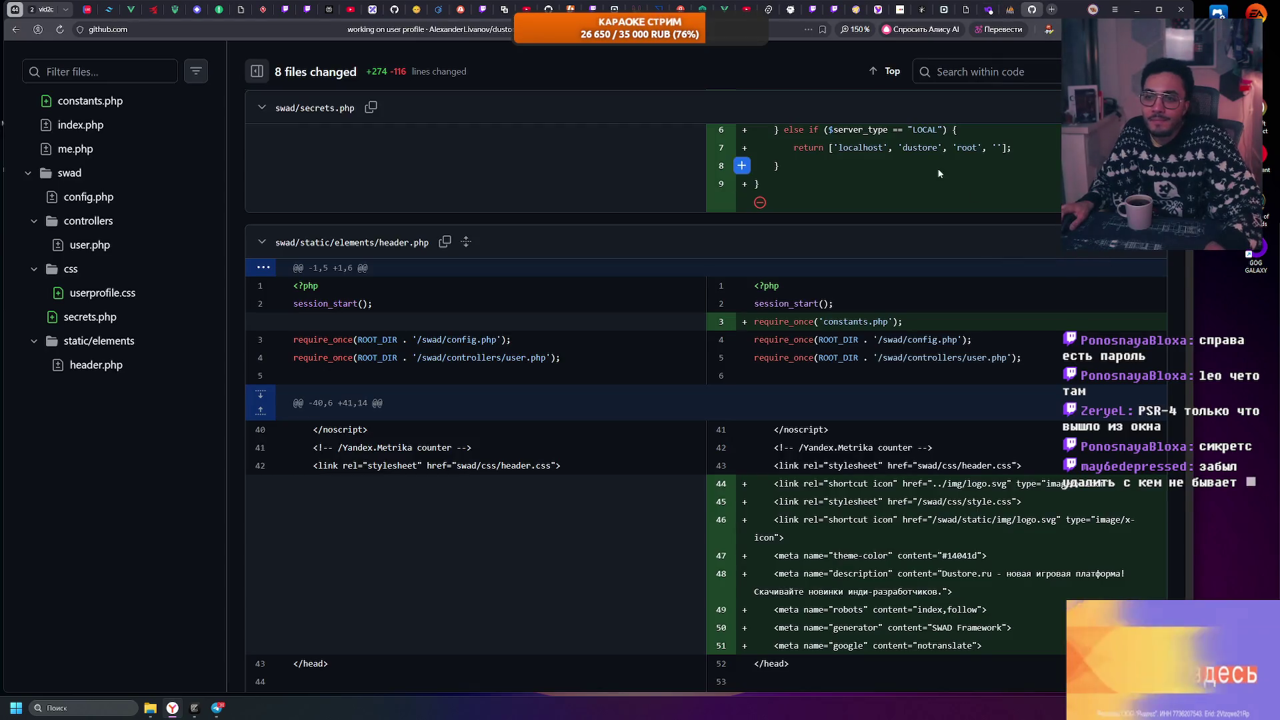
scroll(931, 302, up, 2)
double_click(965, 261)
key(ctrl+c)
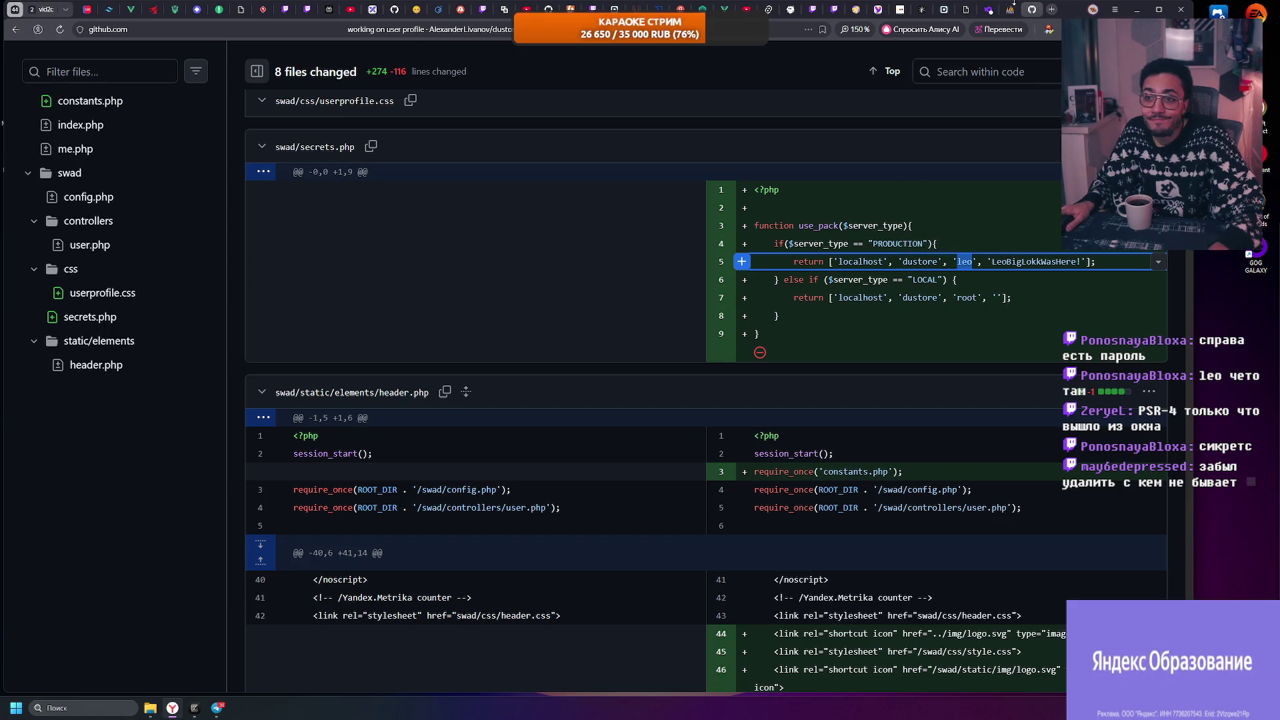
click(1012, 8)
click(626, 201)
key(ctrl+v)
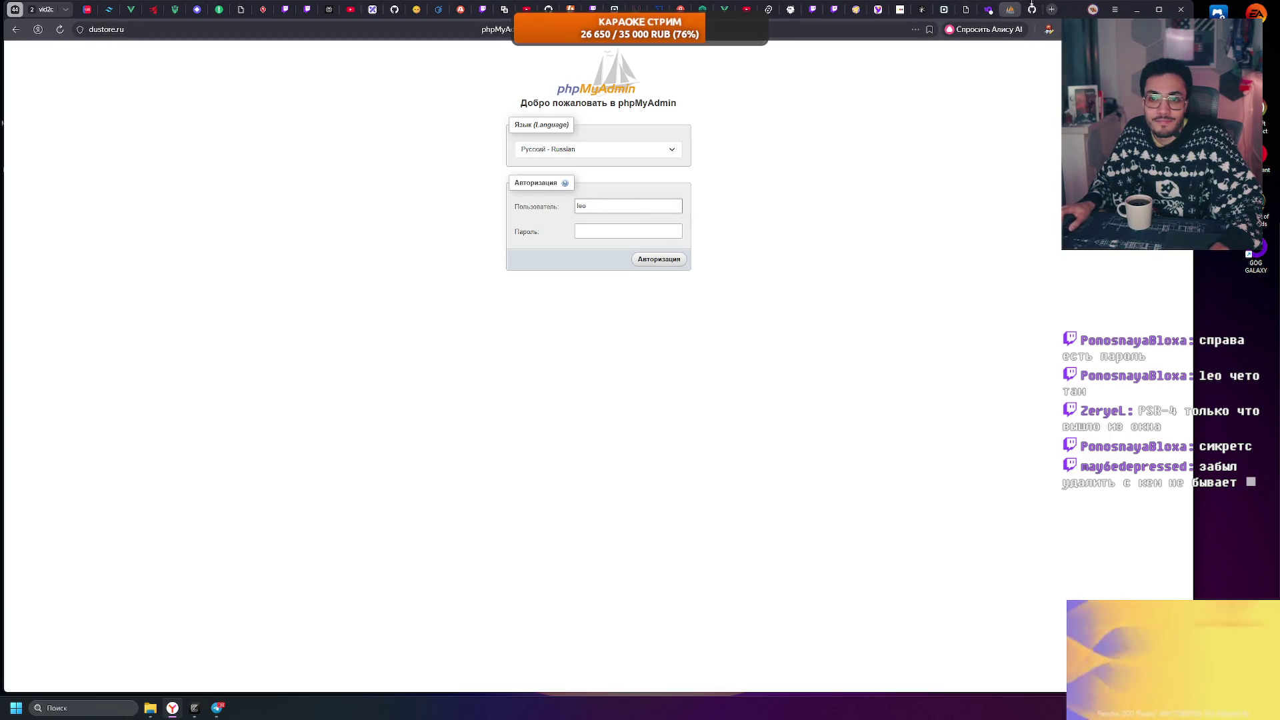
click(1032, 9)
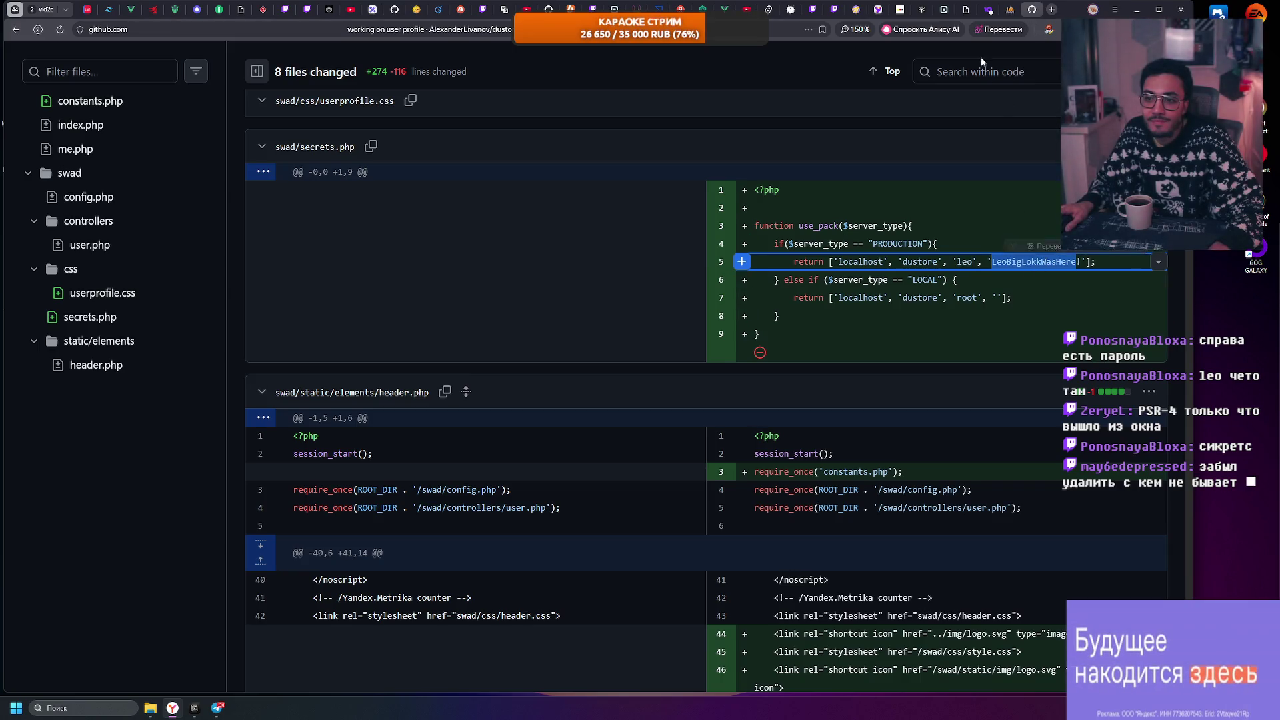
scroll(629, 294, up, 15)
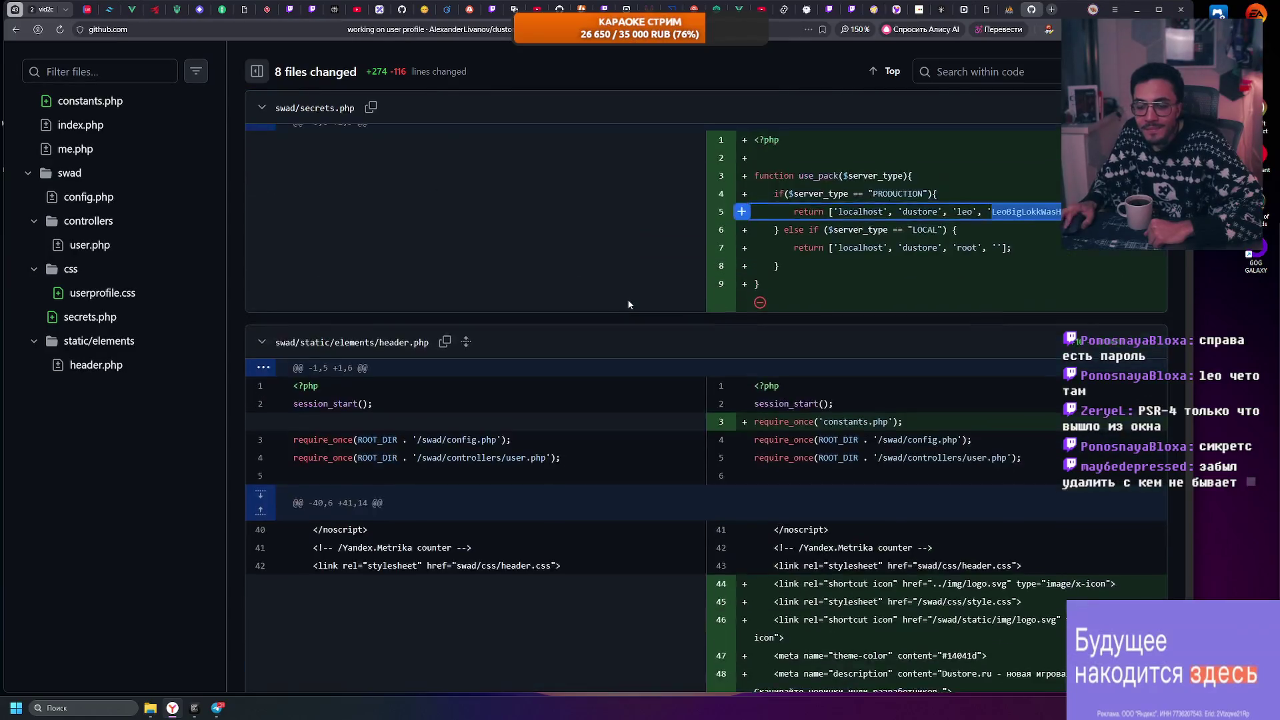
scroll(630, 293, up, 10)
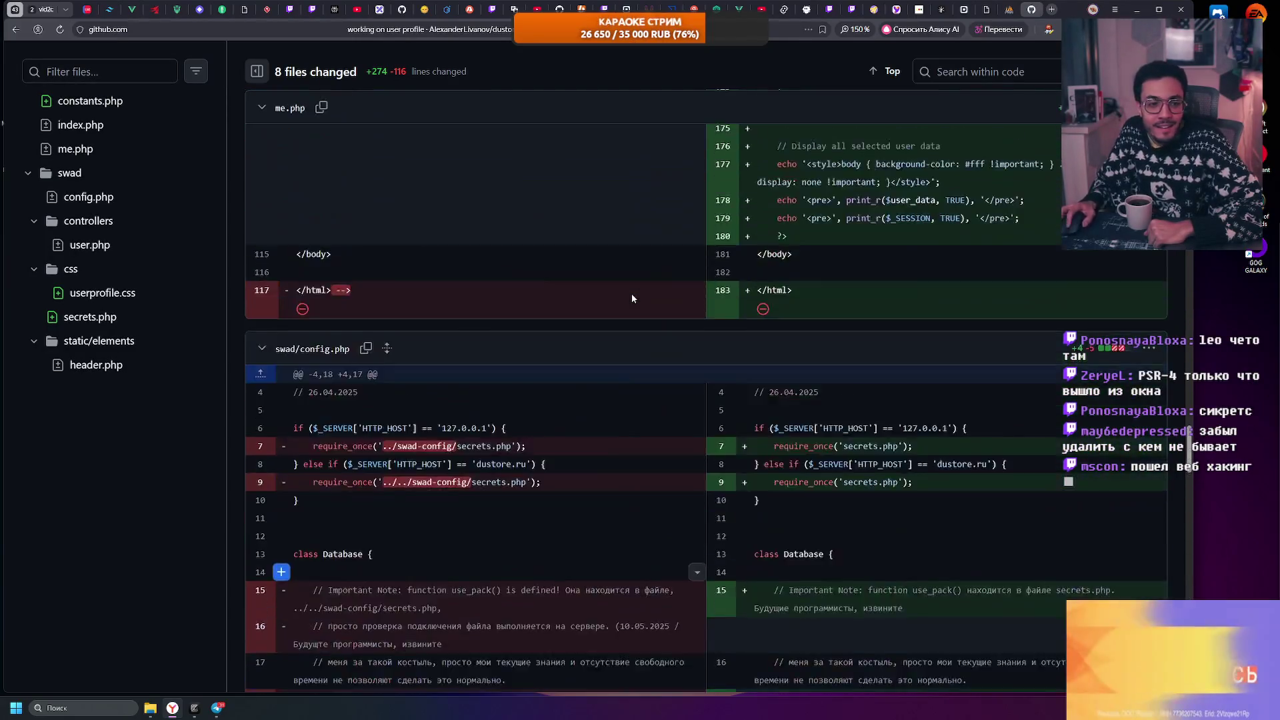
scroll(631, 294, up, 8)
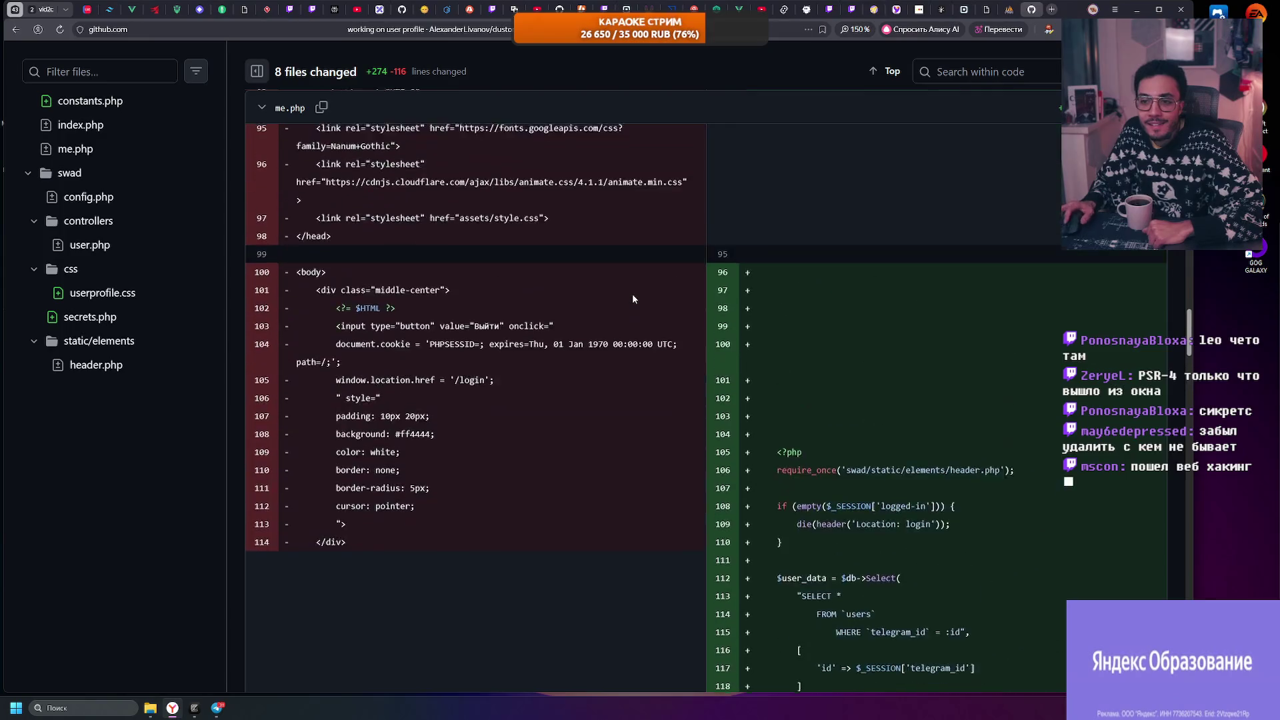
scroll(637, 293, down, 5)
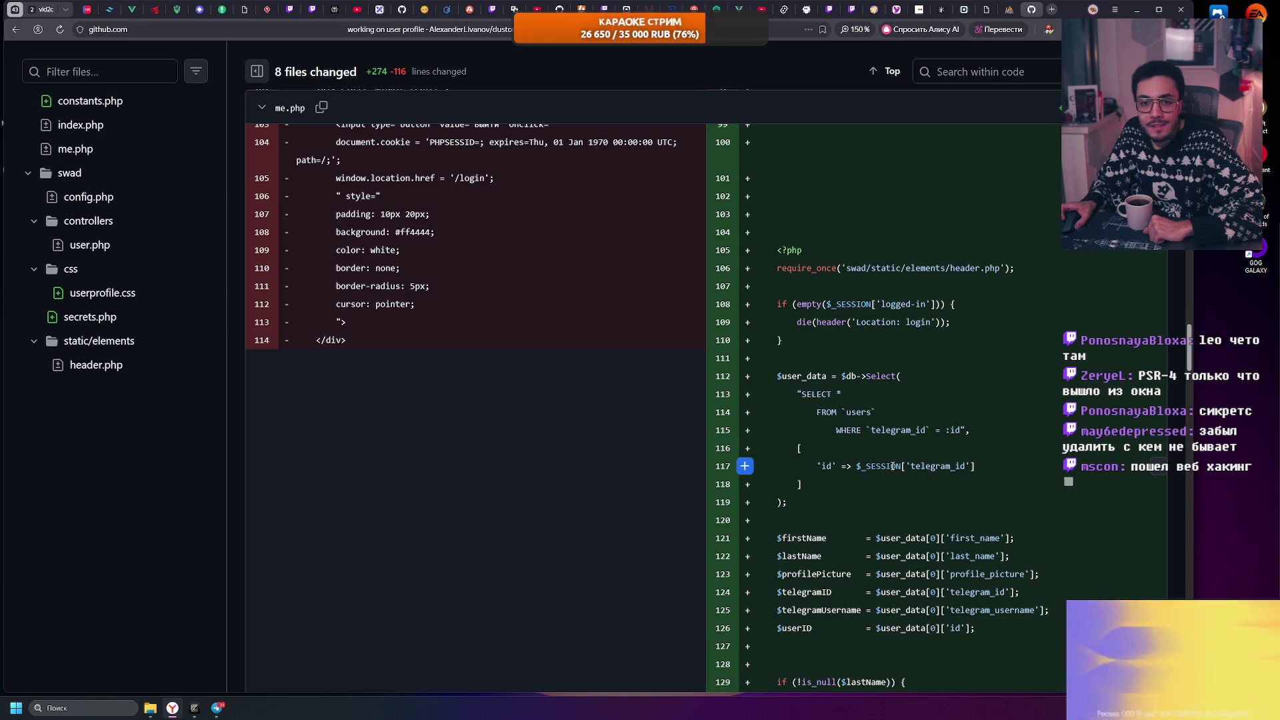
scroll(601, 427, down, 3)
click(112, 319)
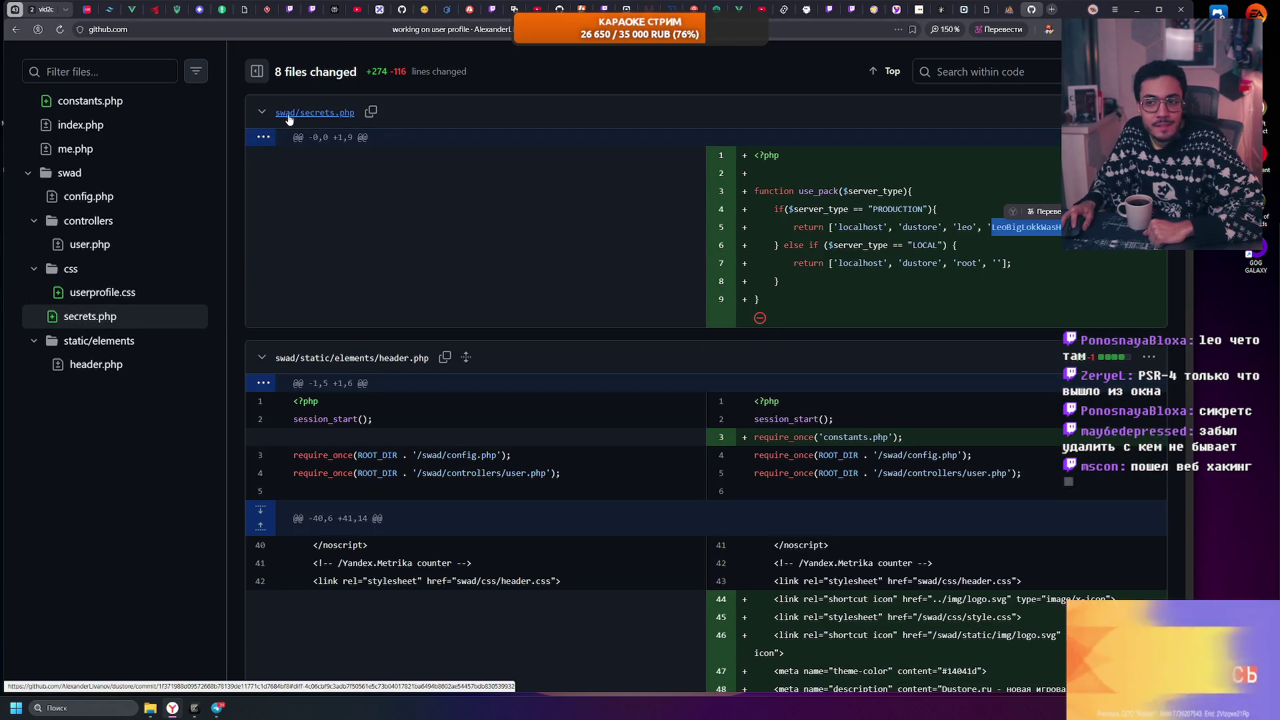
click(262, 113)
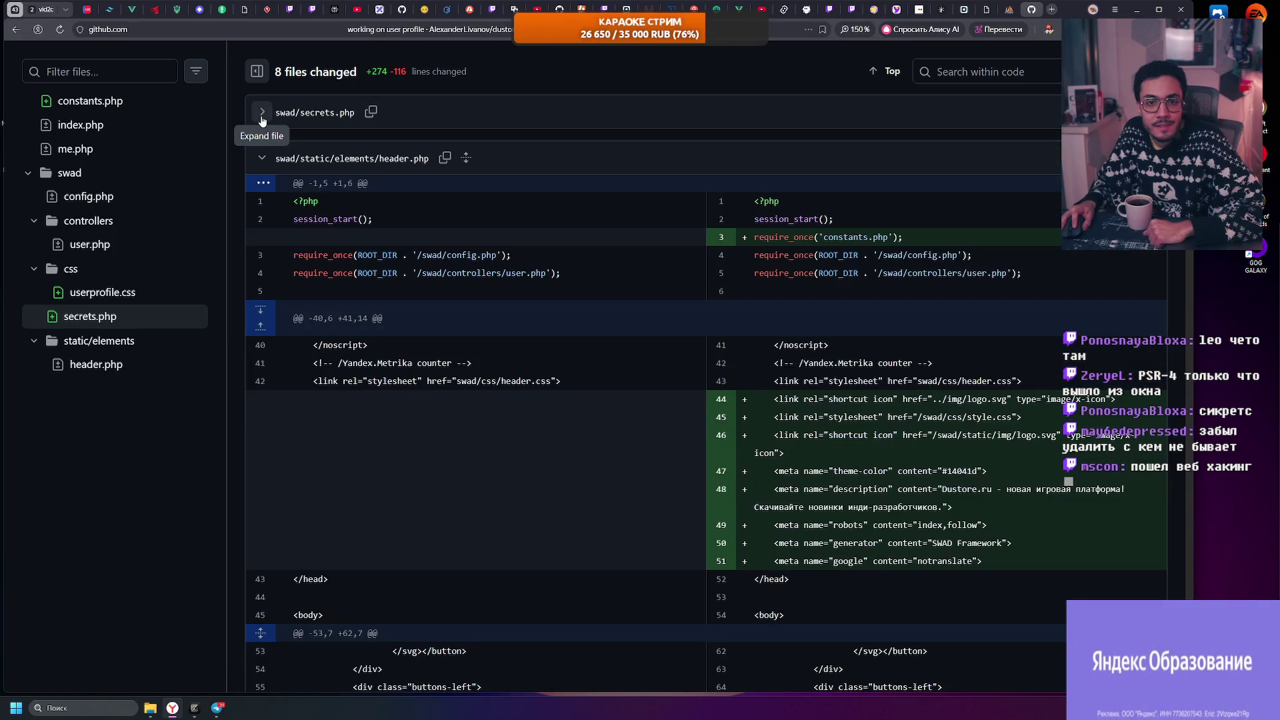
click(262, 114)
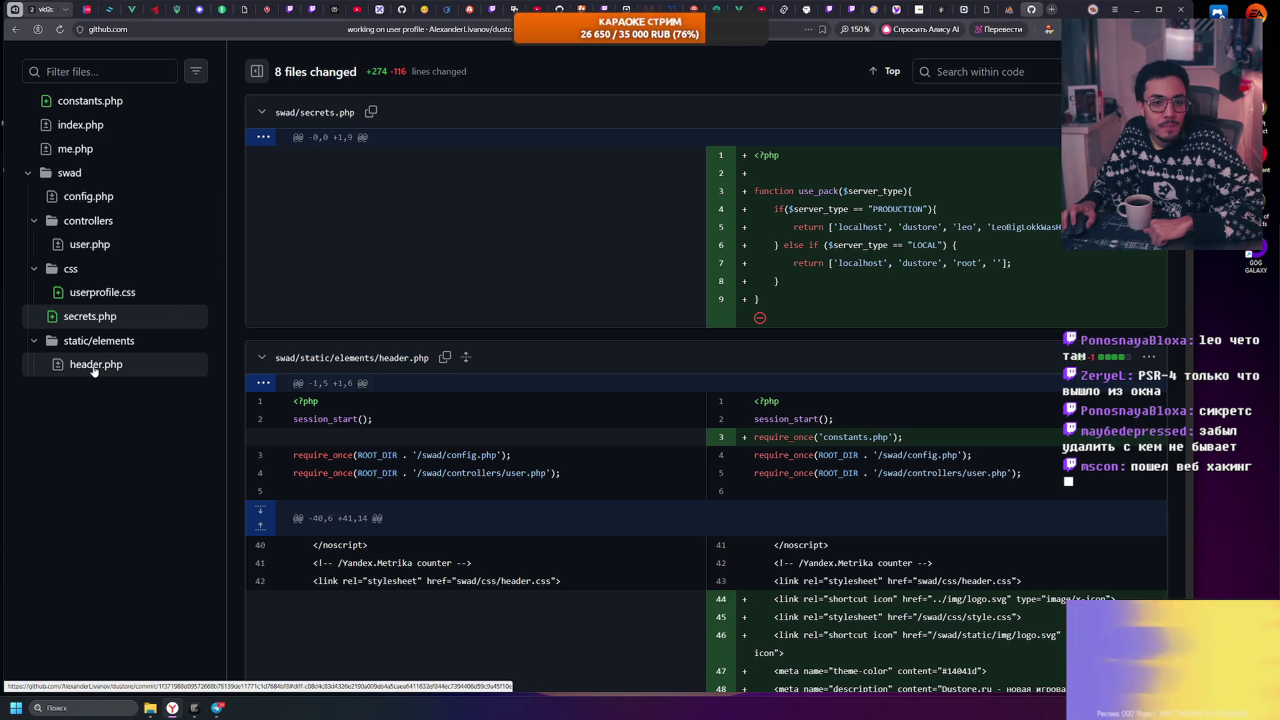
click(95, 243)
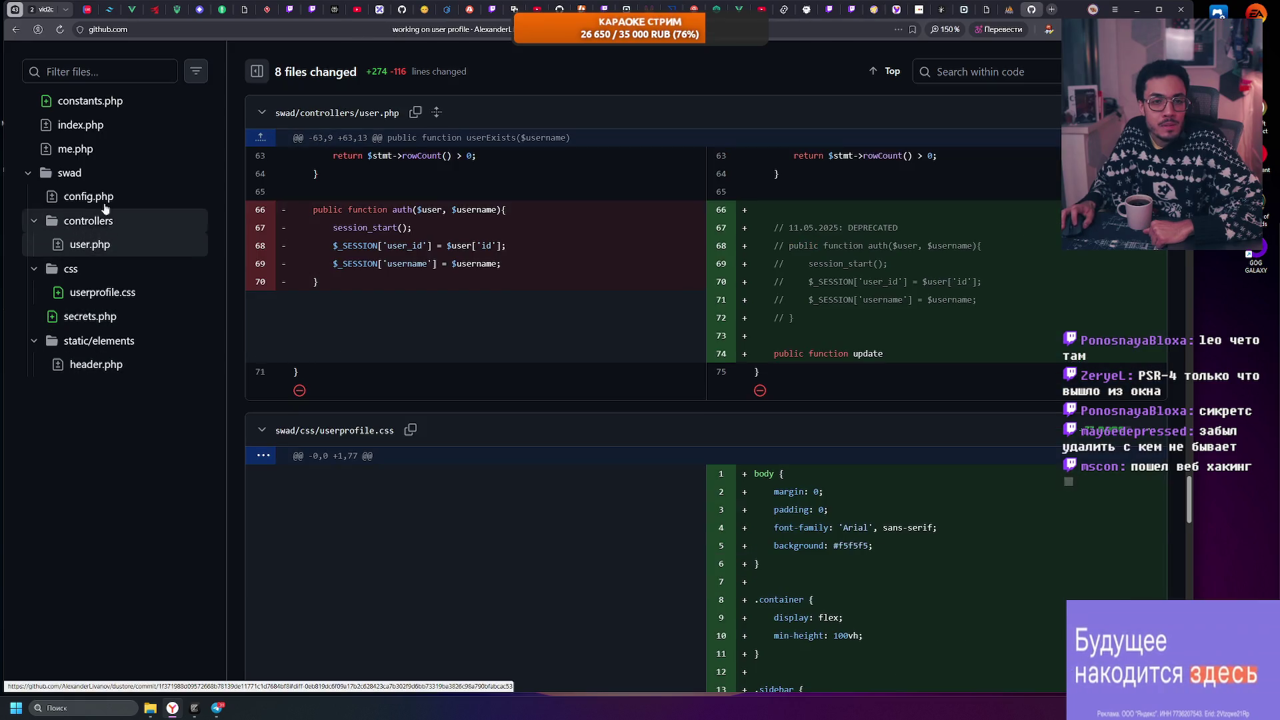
click(105, 196)
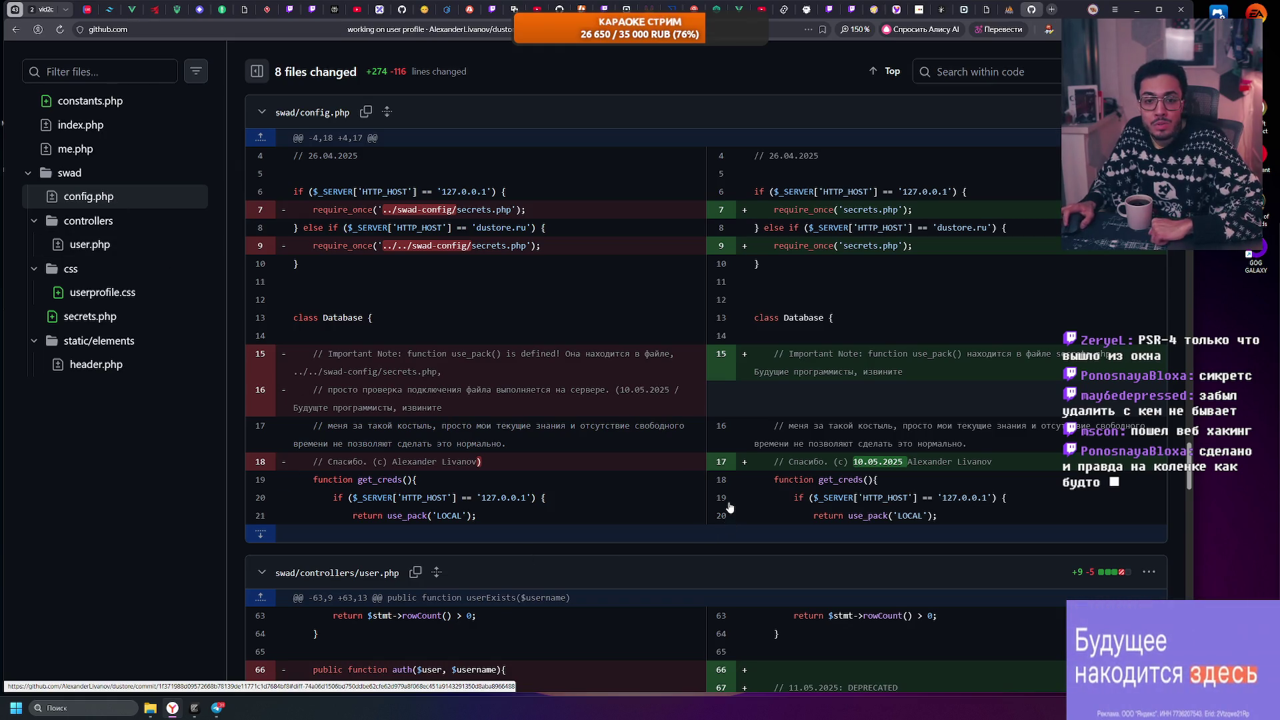
scroll(729, 508, down, 3)
scroll(730, 507, down, 20)
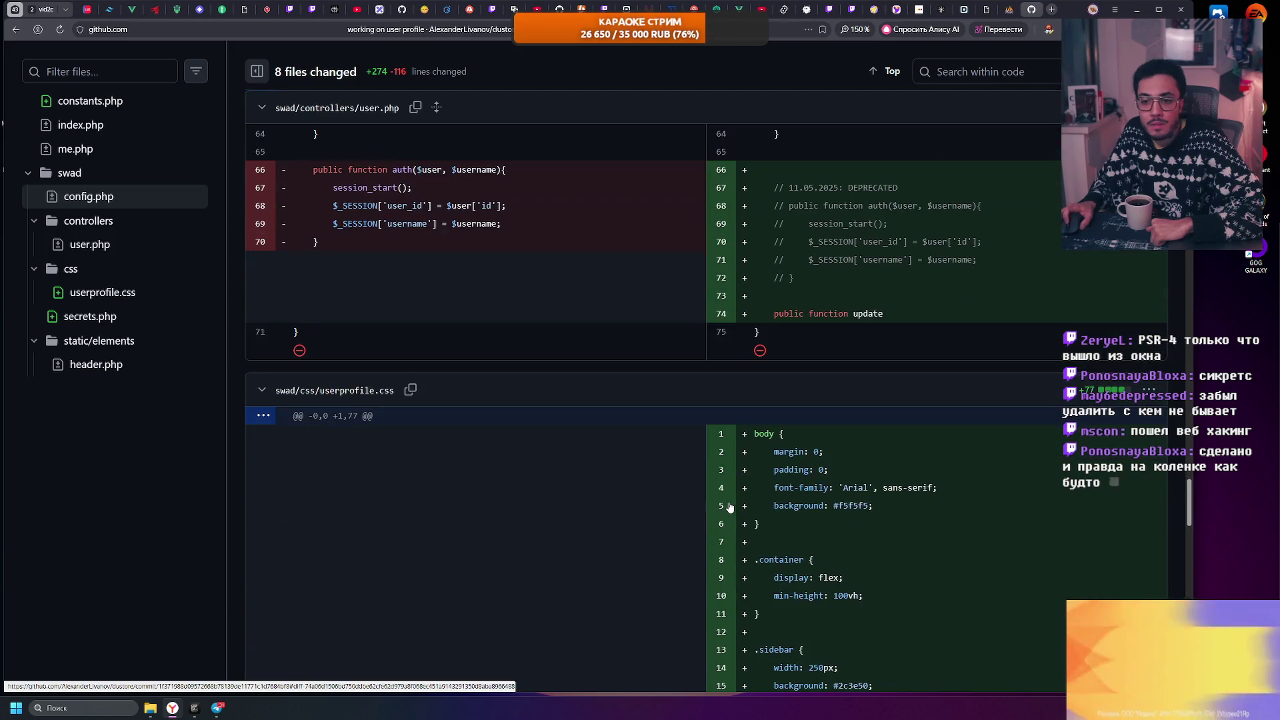
scroll(719, 498, down, 10)
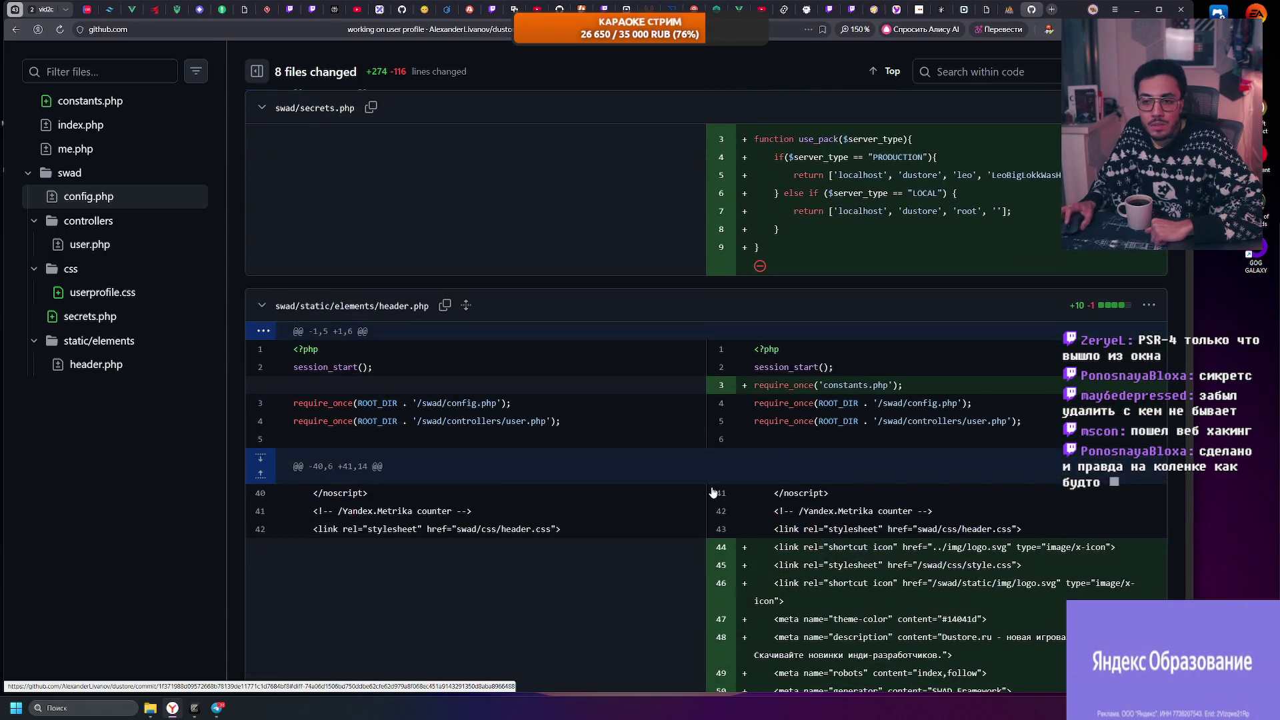
scroll(714, 489, down, 2)
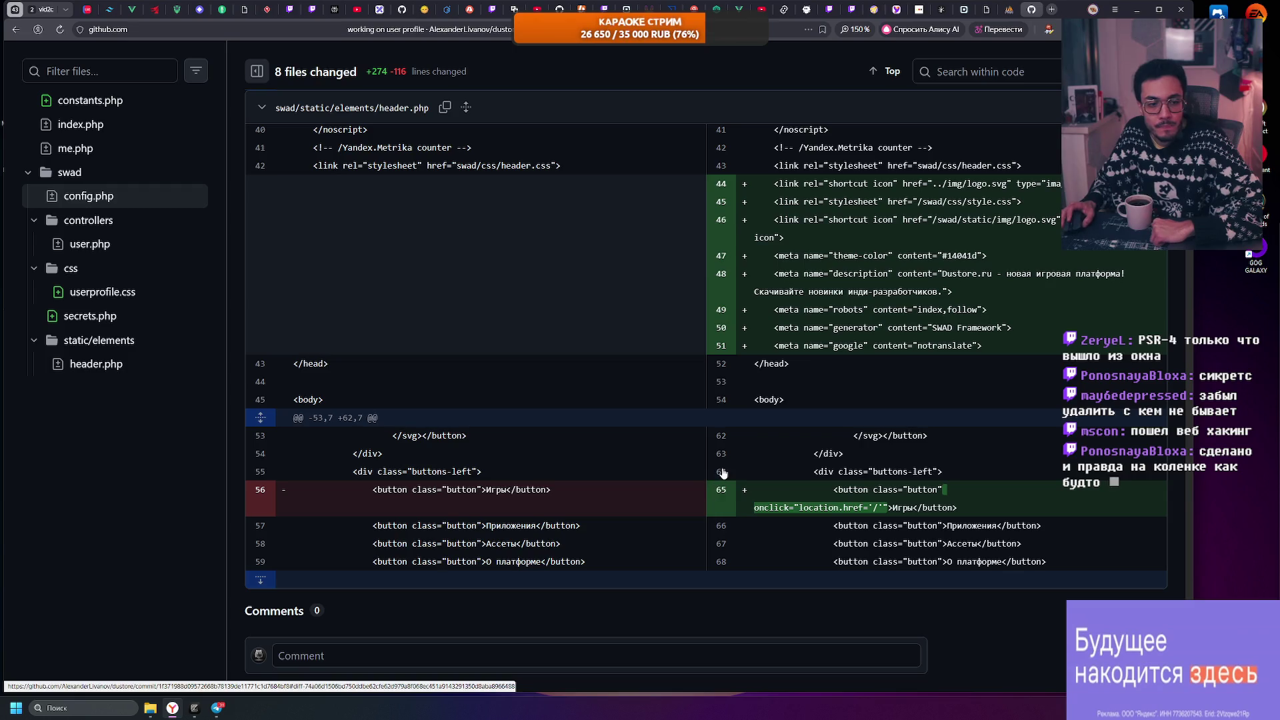
scroll(1157, 548, up, 20)
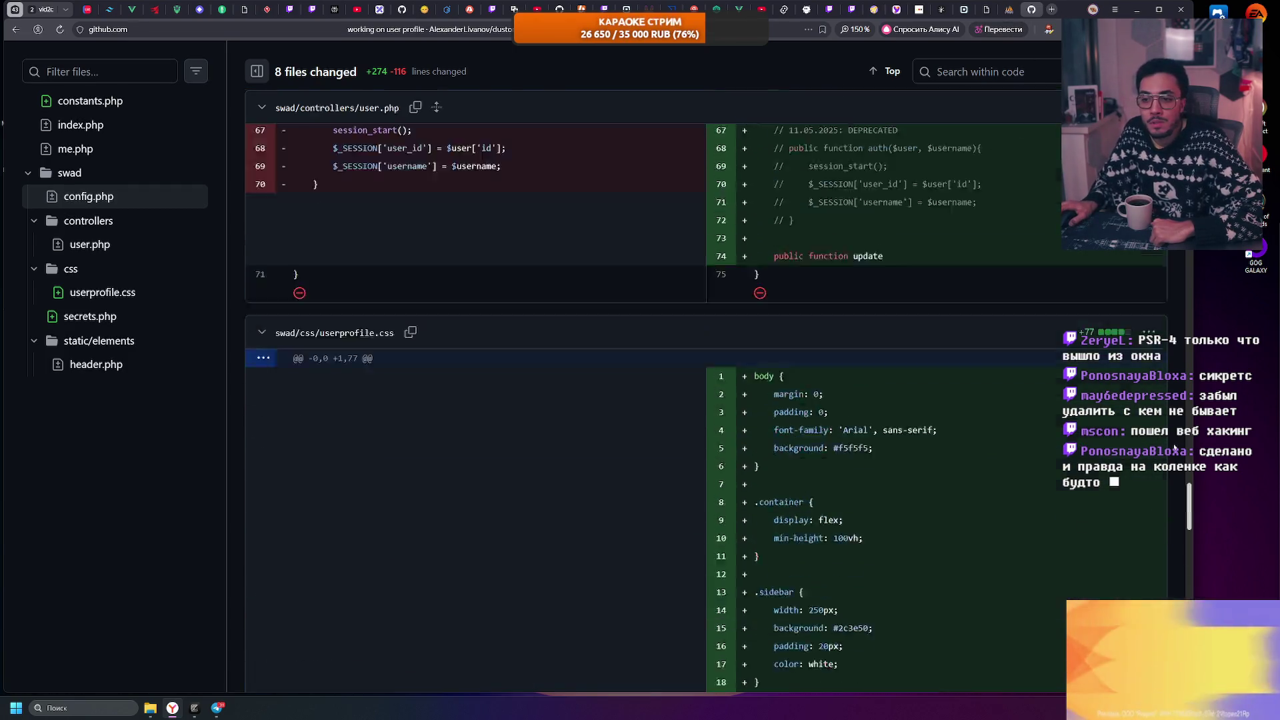
scroll(135, 94, up, 8)
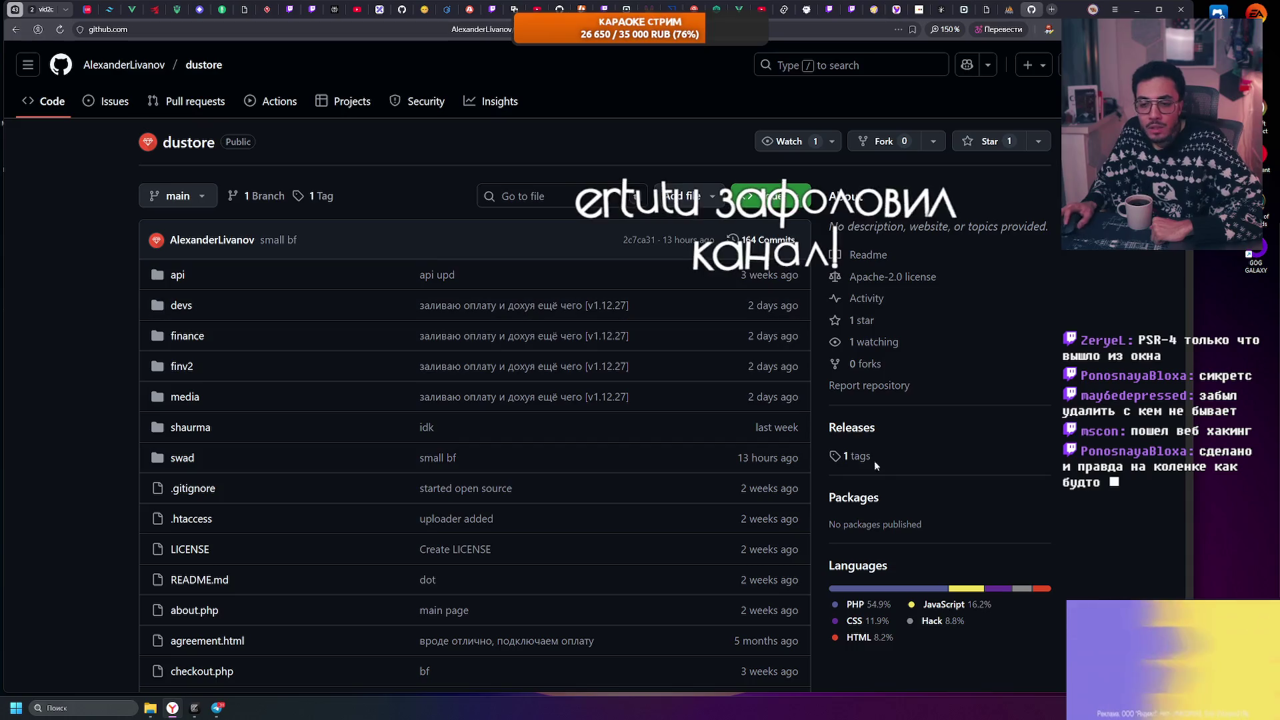
Step: Scroll through the dustore repository page and its README
scroll(961, 490, down, 10)
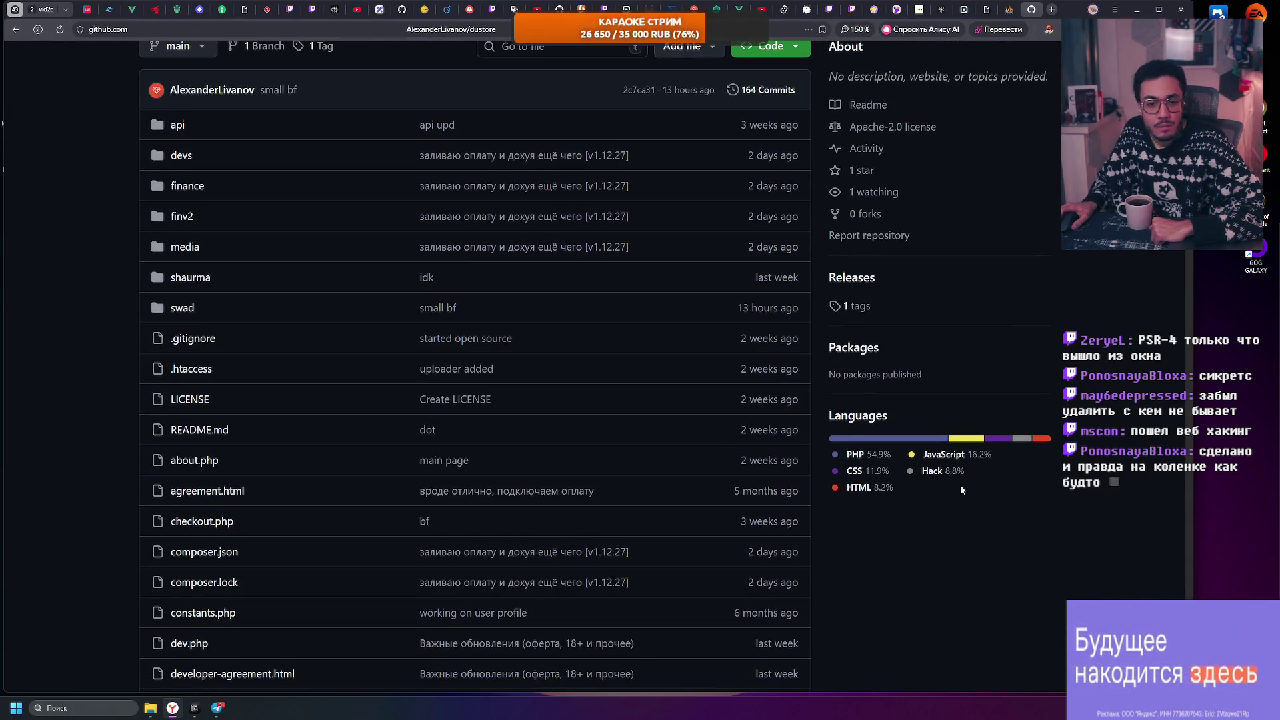
scroll(961, 486, down, 3)
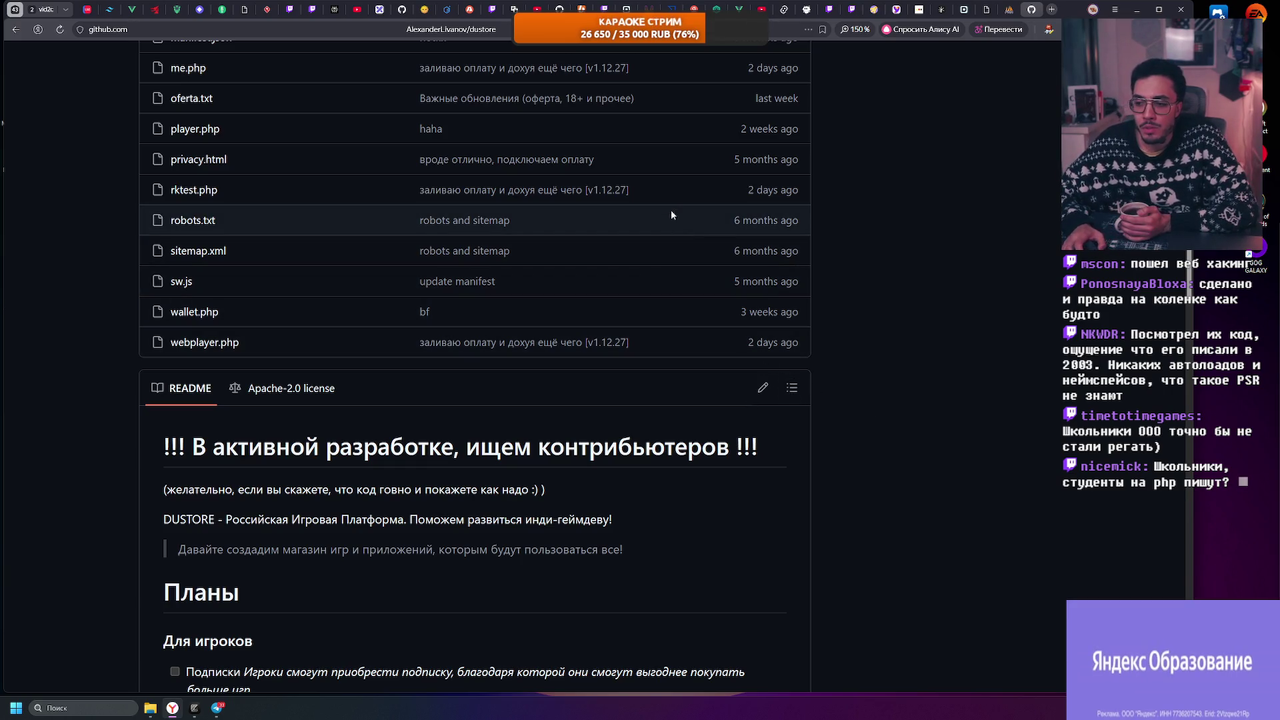
scroll(587, 195, up, 10)
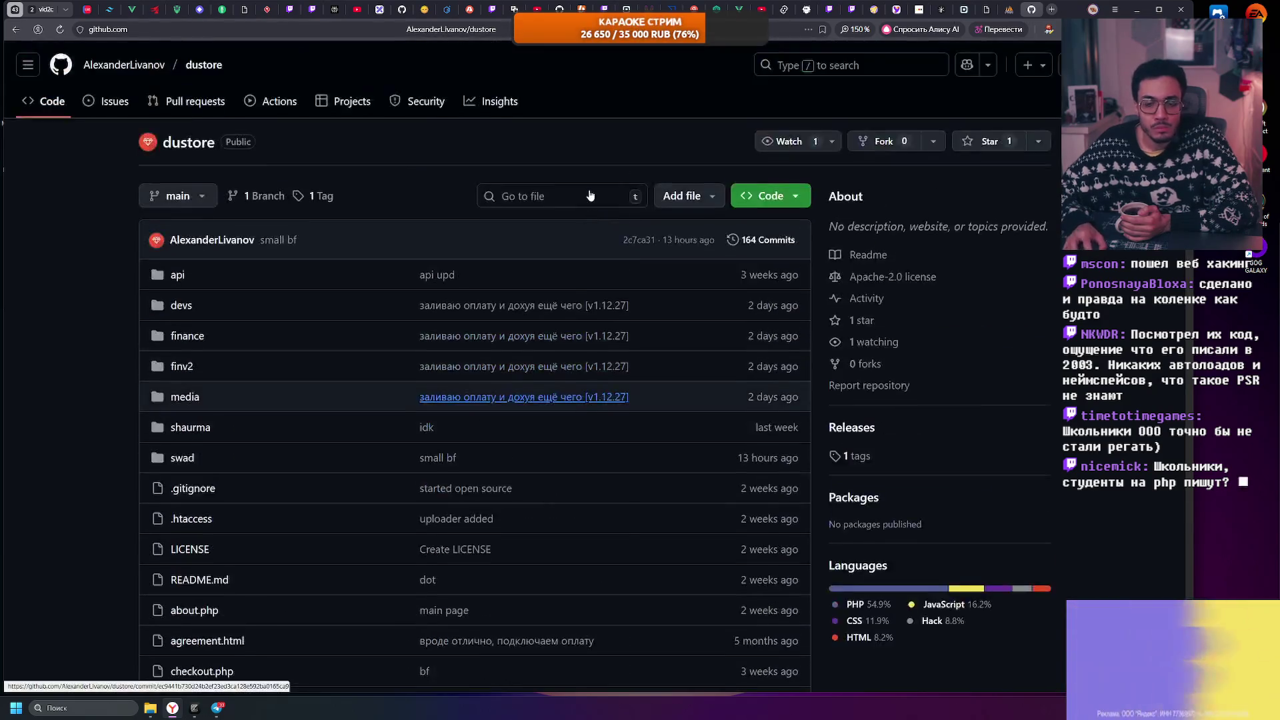
scroll(590, 195, down, 10)
scroll(564, 175, up, 10)
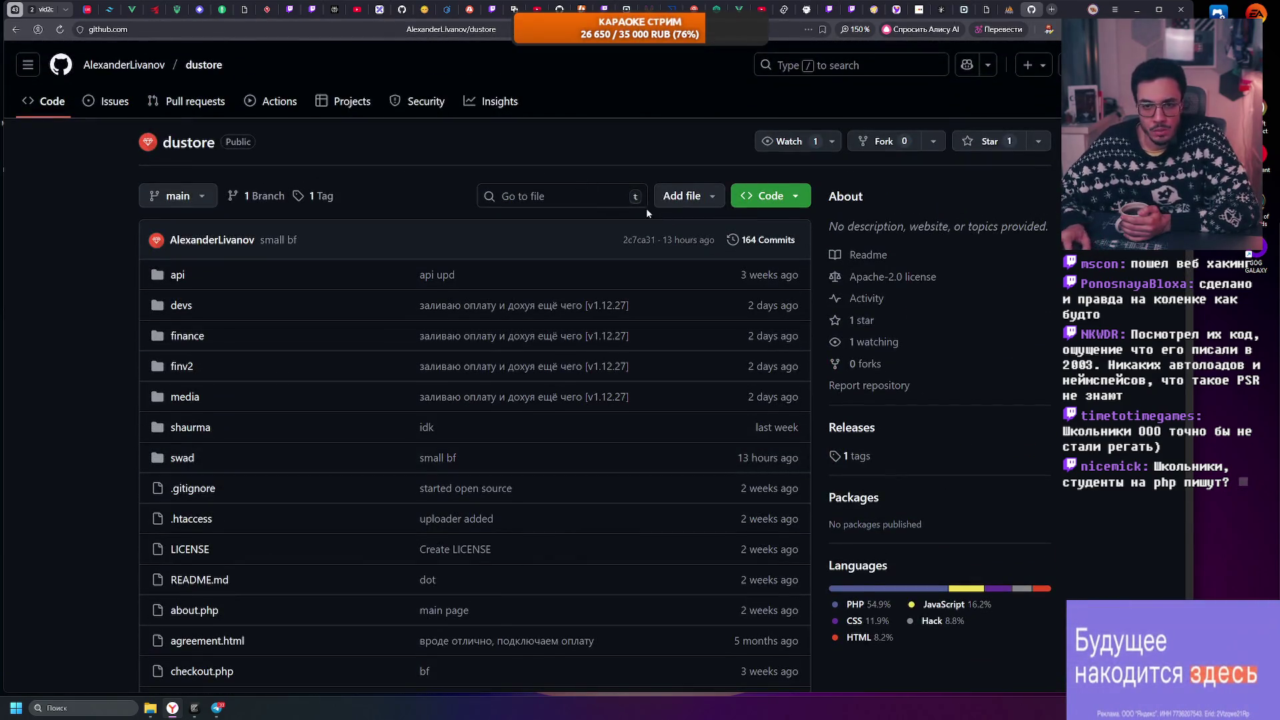
Step: Go back to the dustore repo root, open the devs folder, then close the GitHub tab
click(217, 63)
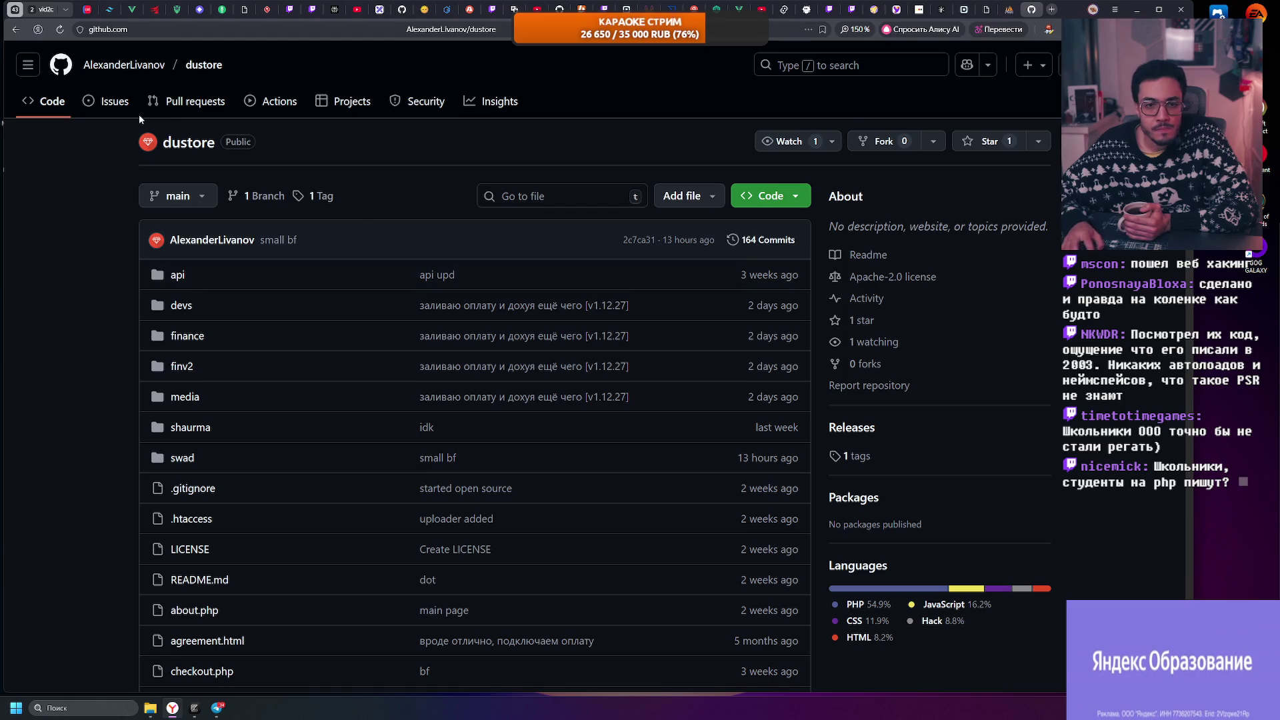
click(209, 307)
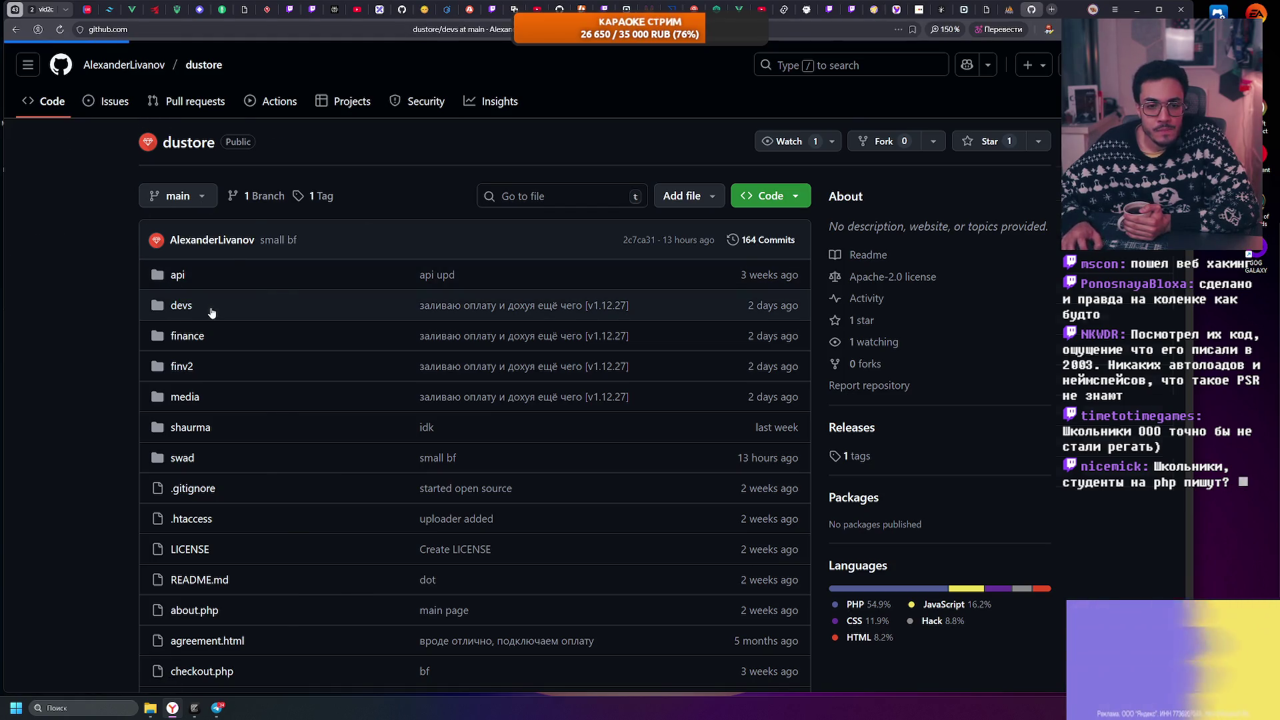
scroll(348, 285, down, 5)
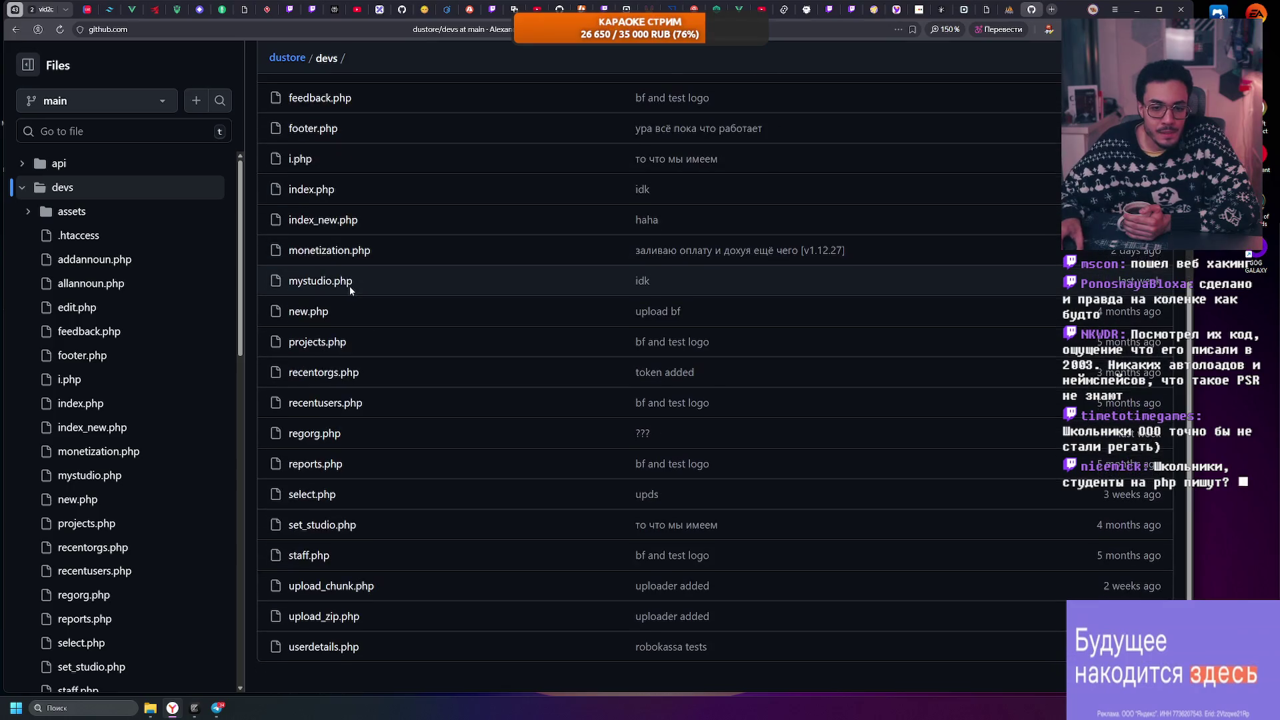
scroll(349, 288, up, 5)
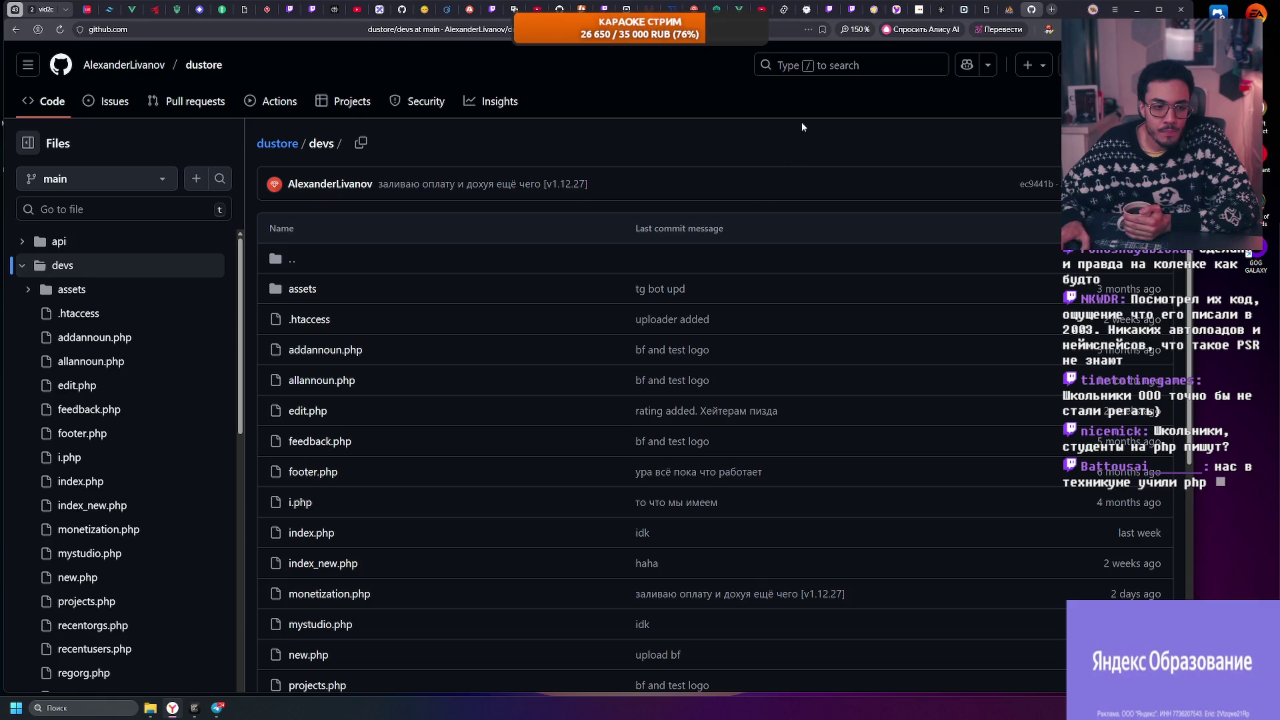
click(1031, 10)
Step: Close the phpMyAdmin and Telegram DUSTORE tabs, returning to the DTF article's end
click(1030, 11)
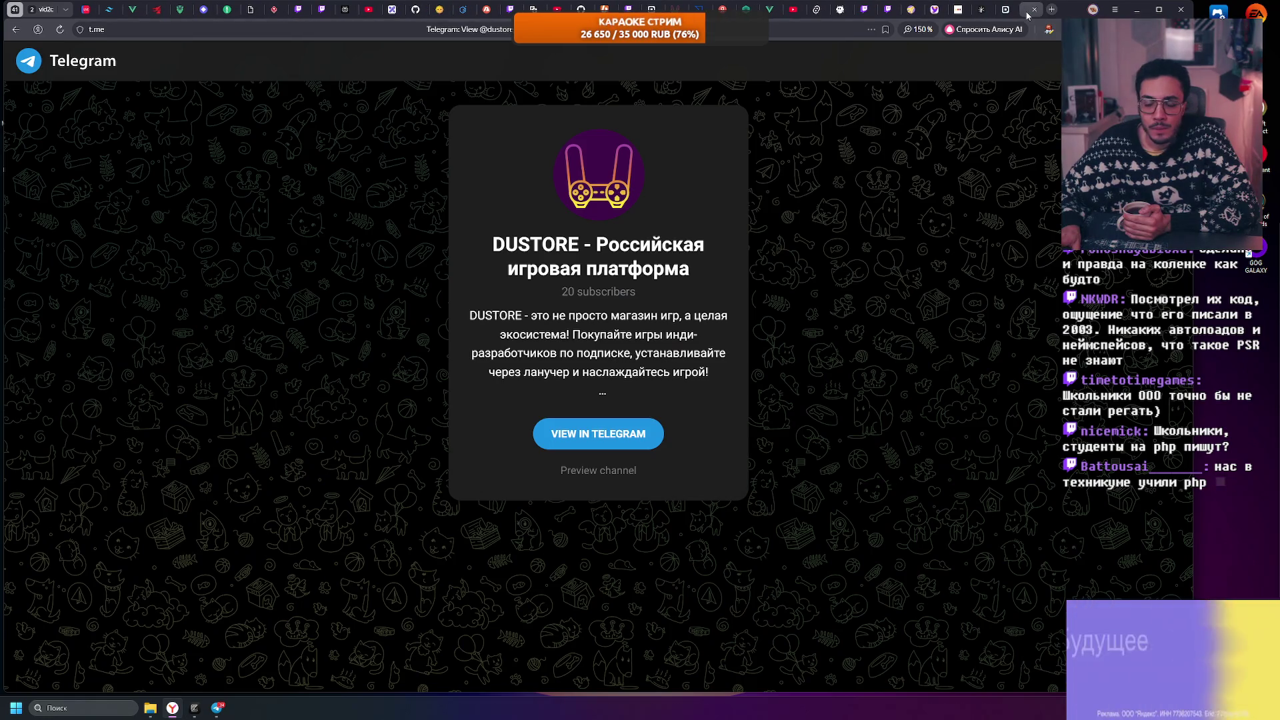
click(1029, 11)
scroll(531, 357, down, 3)
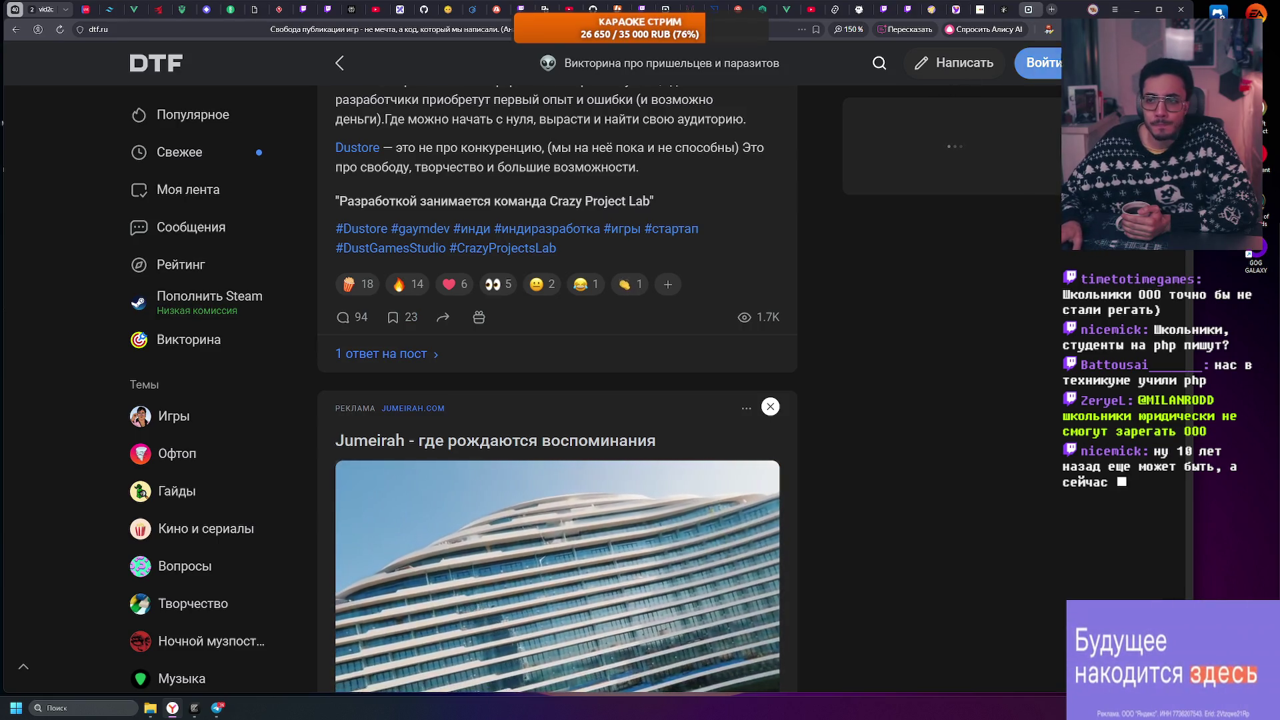
Step: Minimize the browser to reveal the Downloads folder in File Explorer
click(1143, 6)
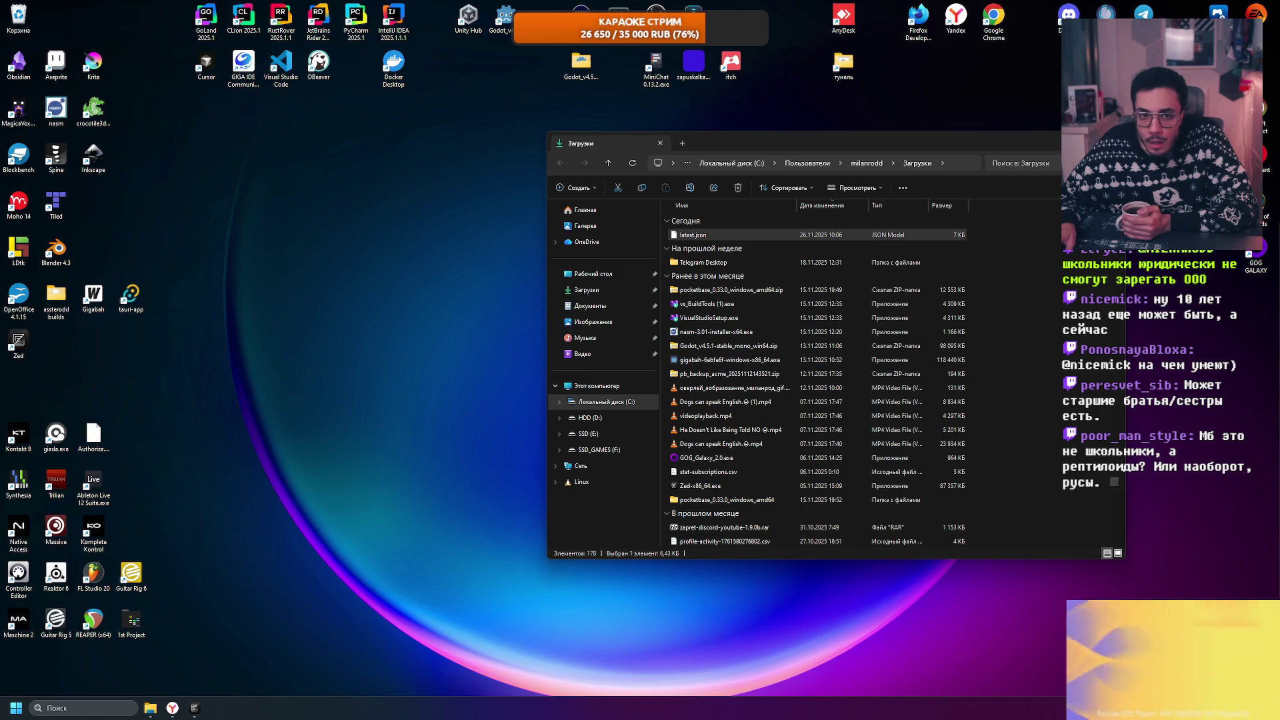
Step: Move the deleted game zip from the Recycle Bin into Downloads (now 179 items), then return to the browser
double_click(28, 23)
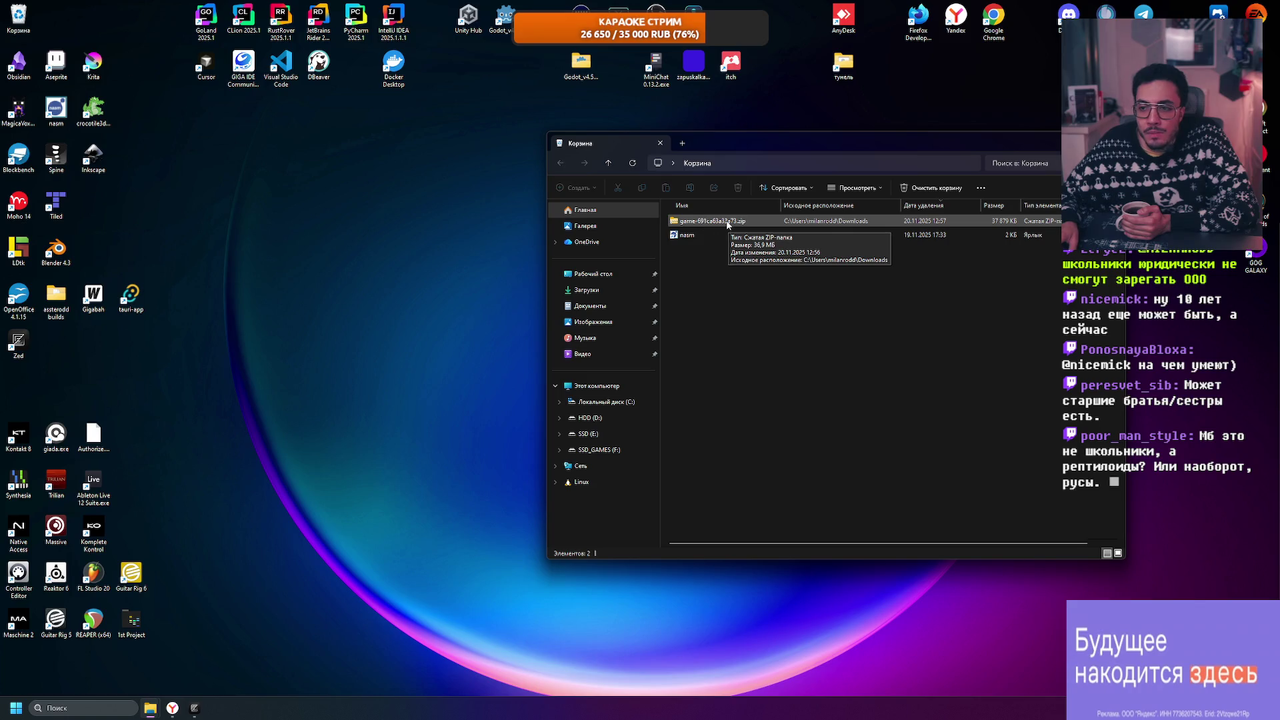
click(727, 224)
mouse_move(766, 142)
mouse_down()
mouse_move(1050, 185)
mouse_move(987, 200)
mouse_up()
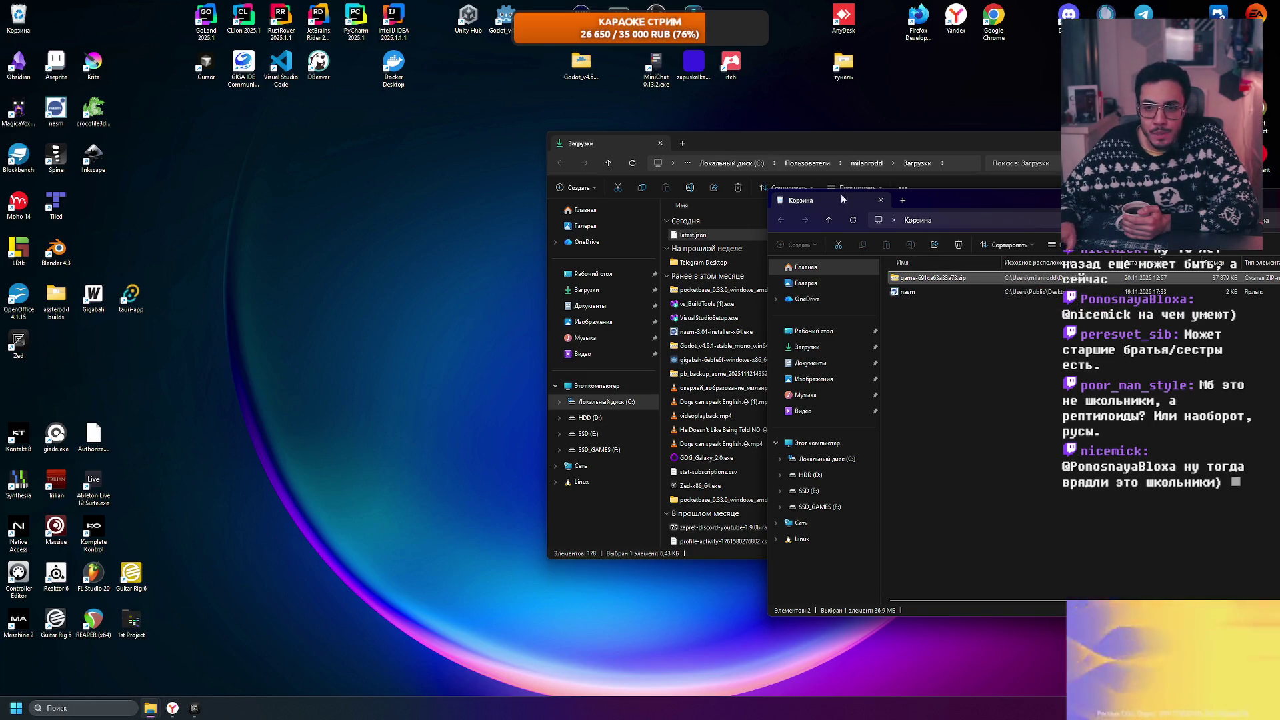
click(819, 144)
drag(819, 144, 475, 148)
mouse_move(932, 278)
mouse_down()
mouse_move(440, 284)
mouse_move(713, 265)
mouse_up()
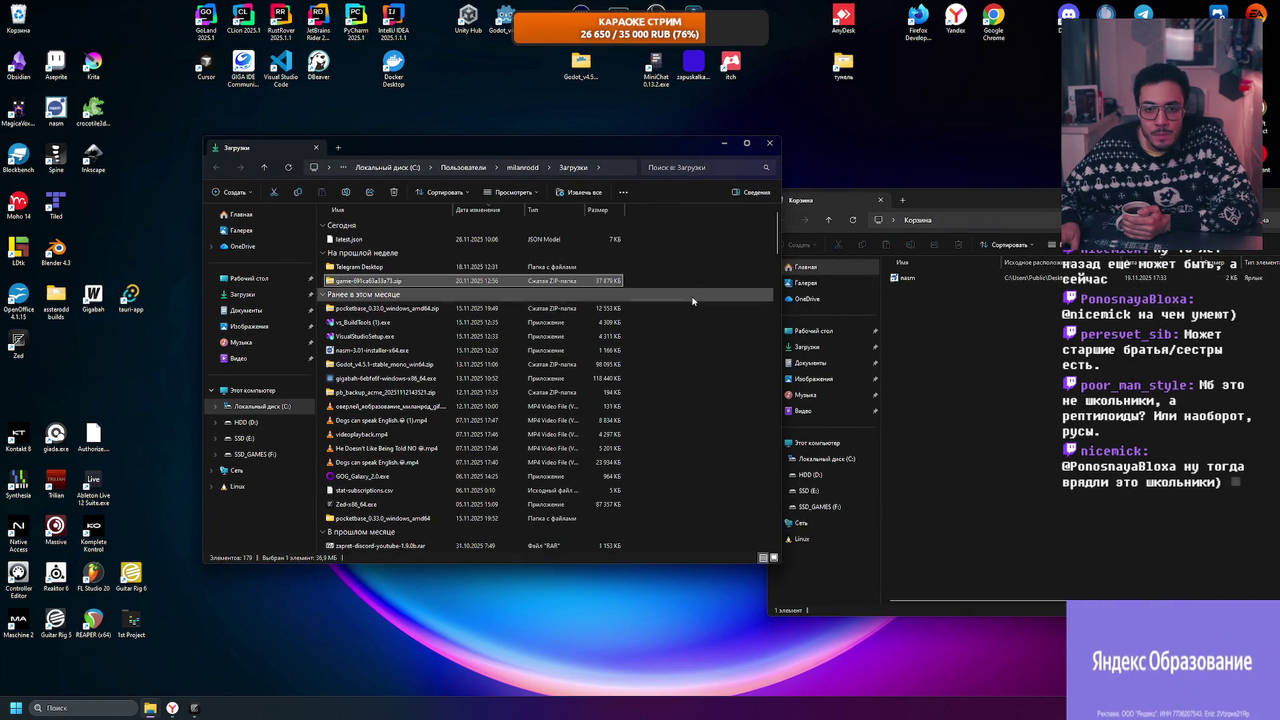
key(alt+Tab)
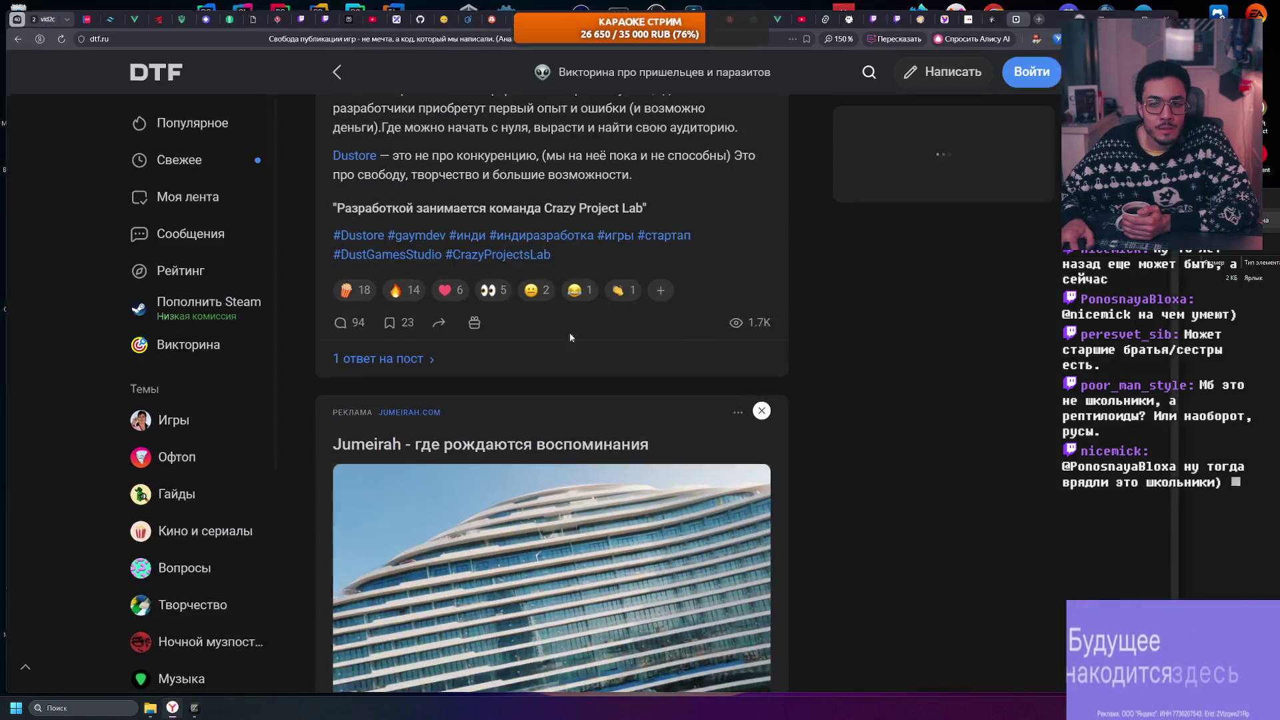
Step: Open virustotal.com in a new browser tab
key(ctrl+t)
text(vi)
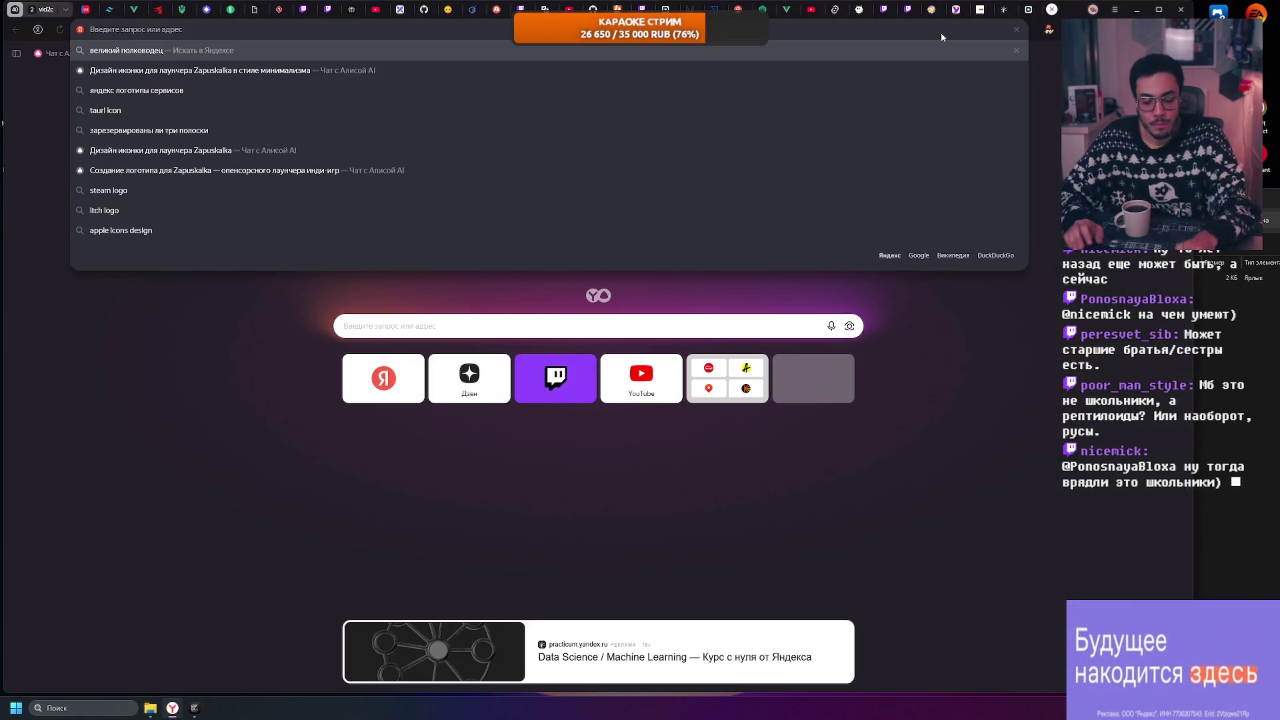
text(rustotal.com)
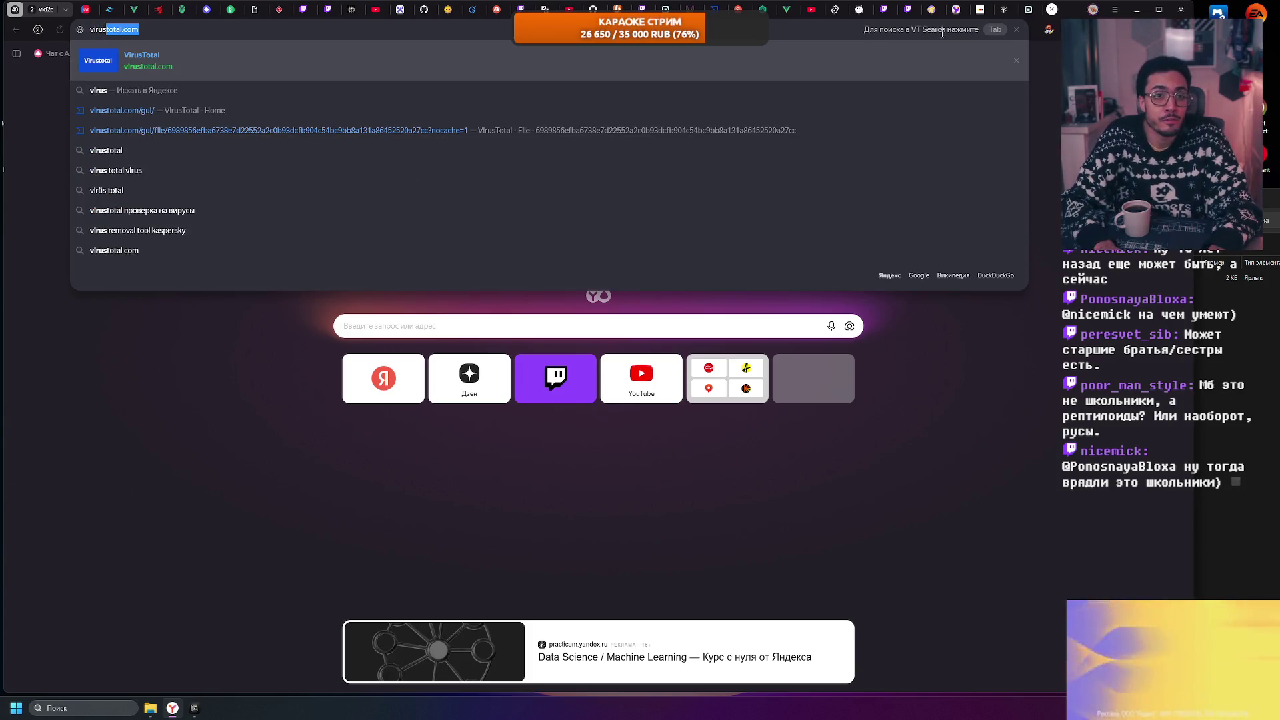
key(Return)
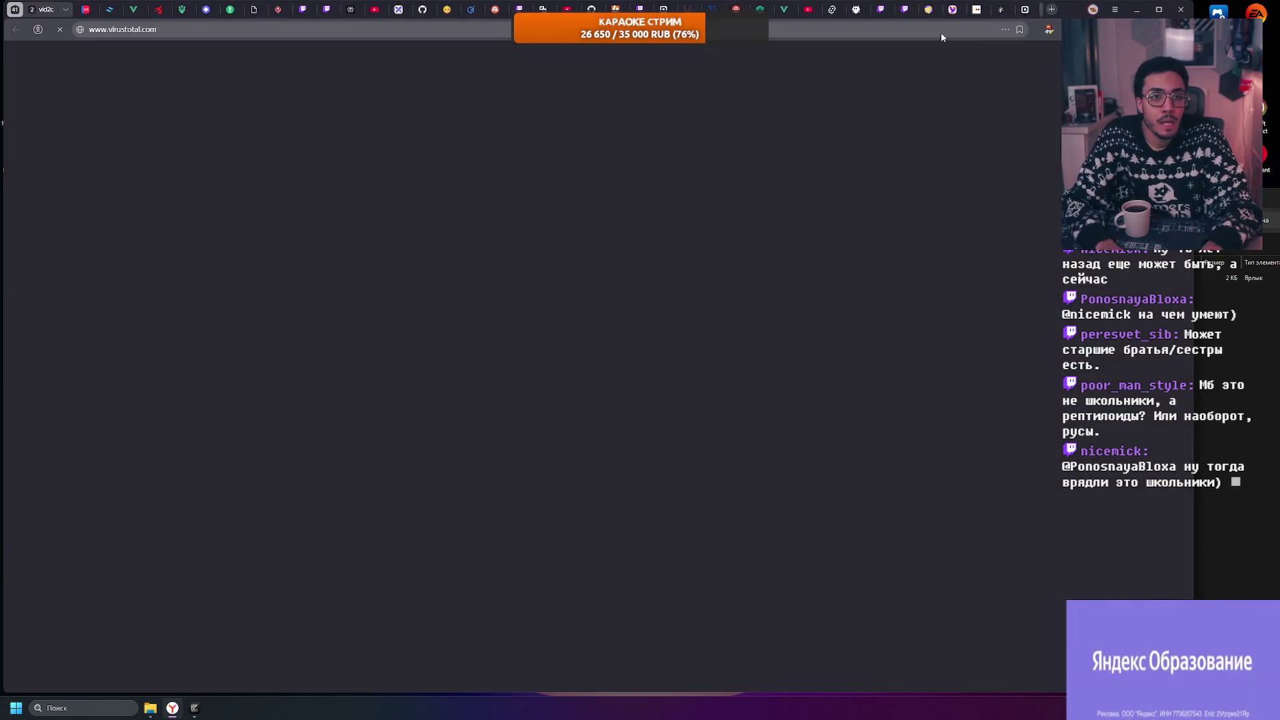
Step: Close the Recycle Bin and drop the game zip onto VirusTotal, which flags it 11/66 malicious
click(1233, 346)
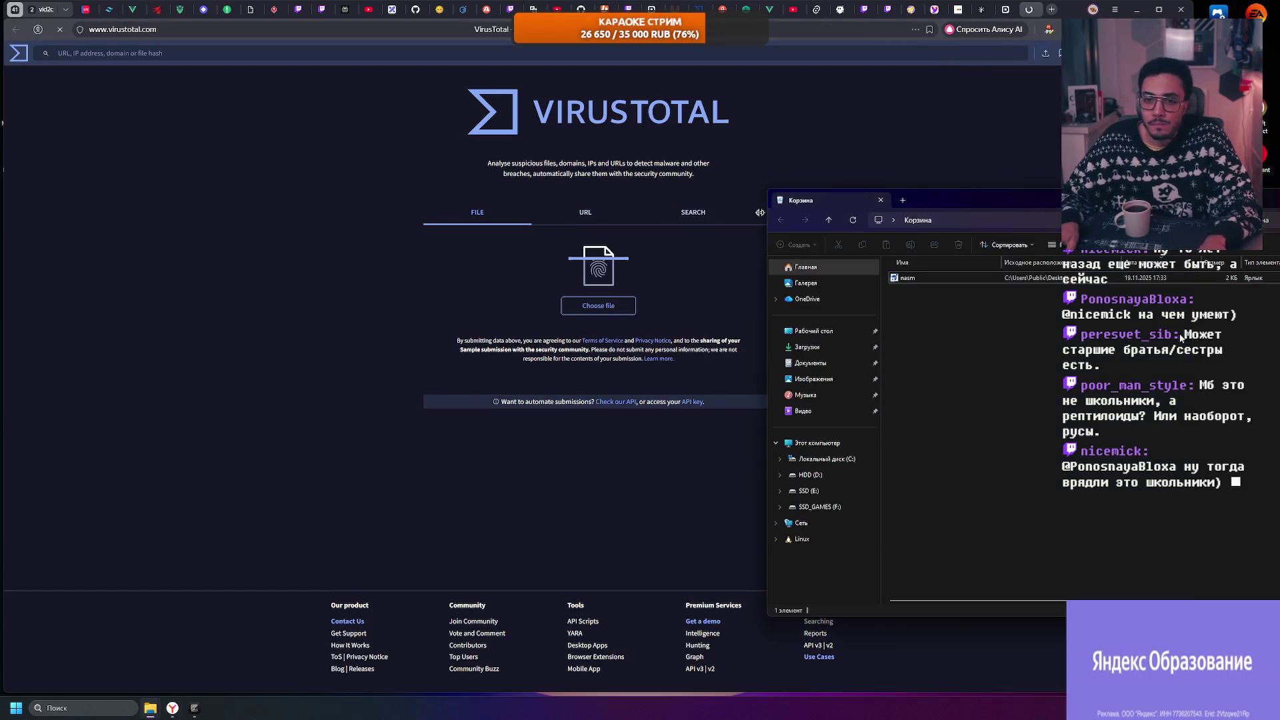
click(971, 229)
mouse_move(150, 708)
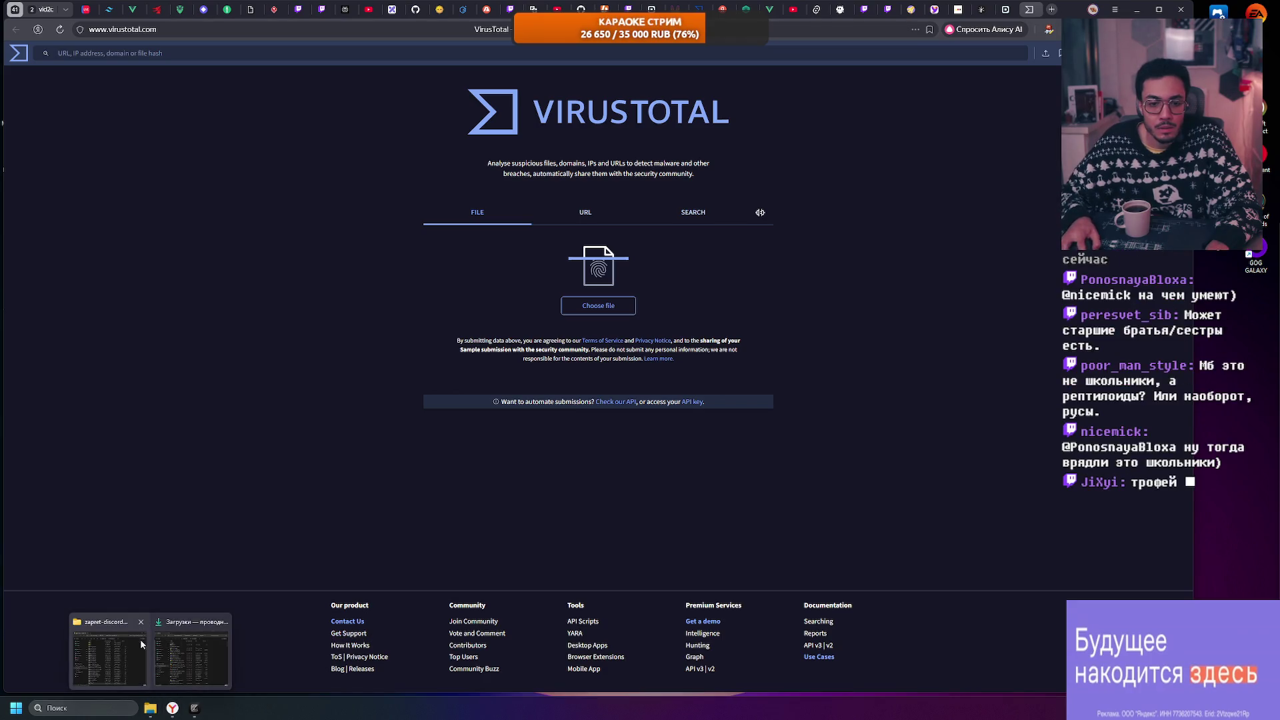
click(193, 648)
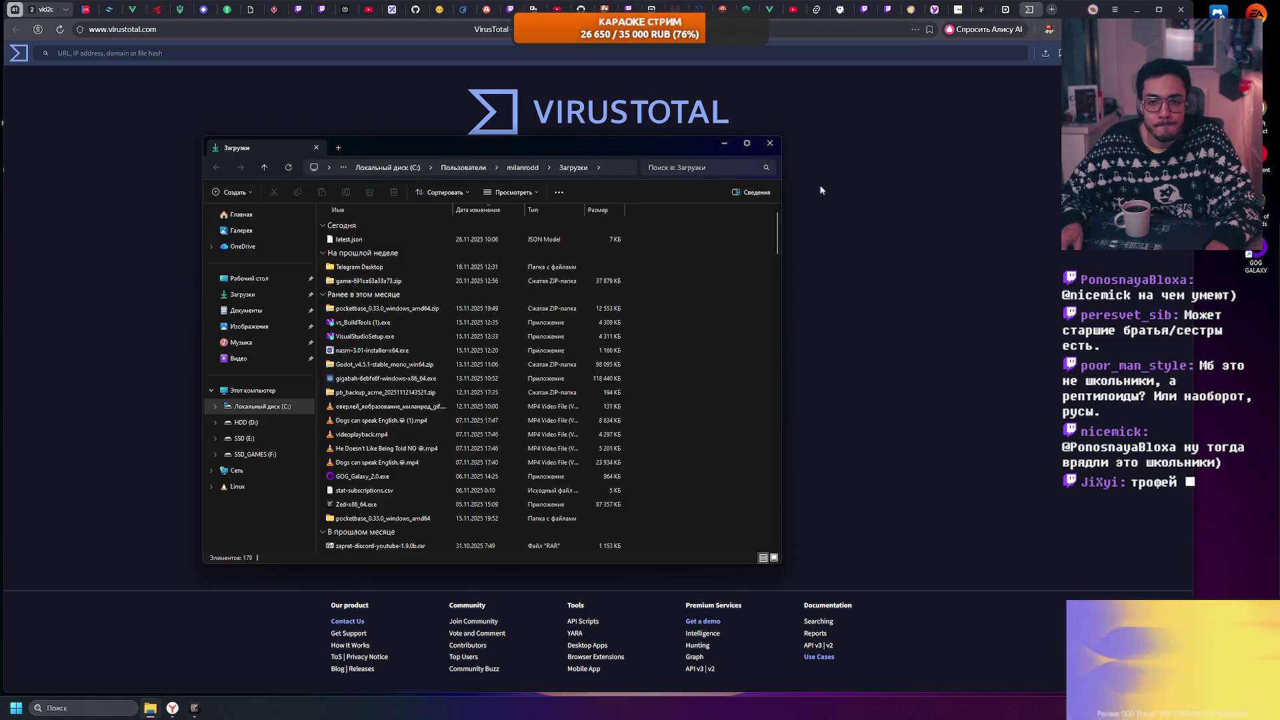
drag(446, 146, 797, 196)
drag(733, 329, 513, 320)
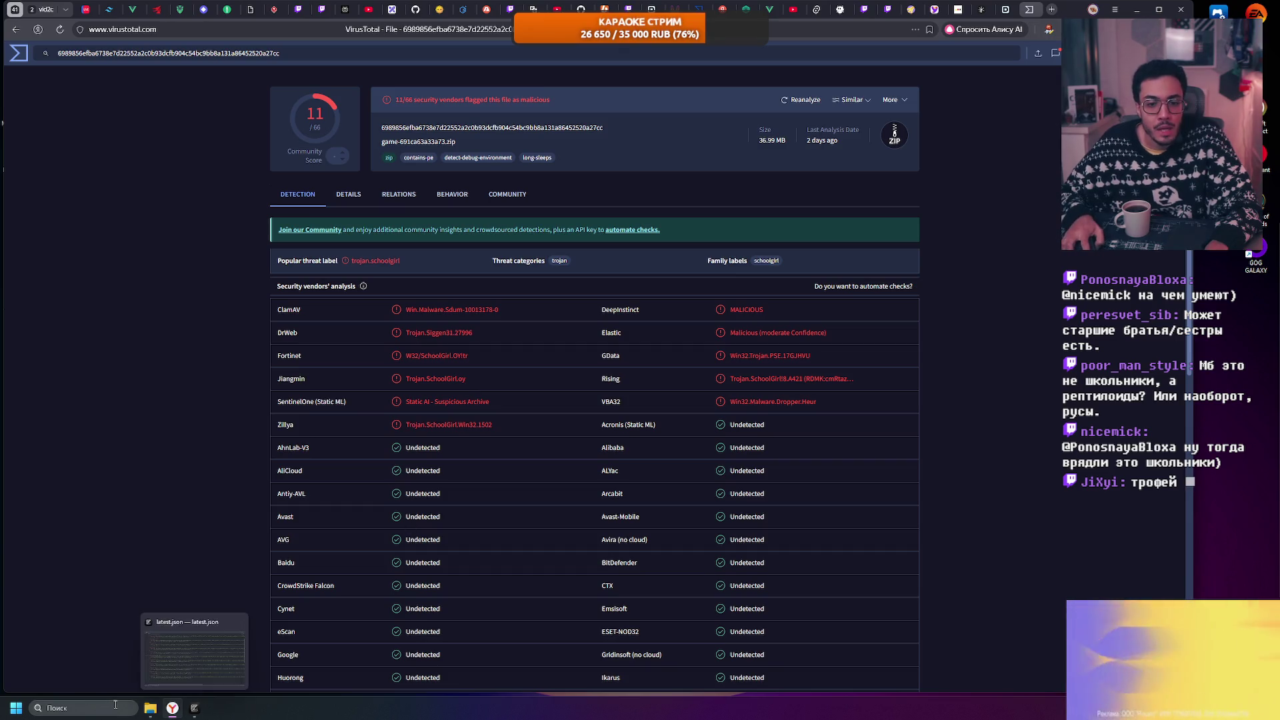
mouse_move(150, 708)
click(100, 654)
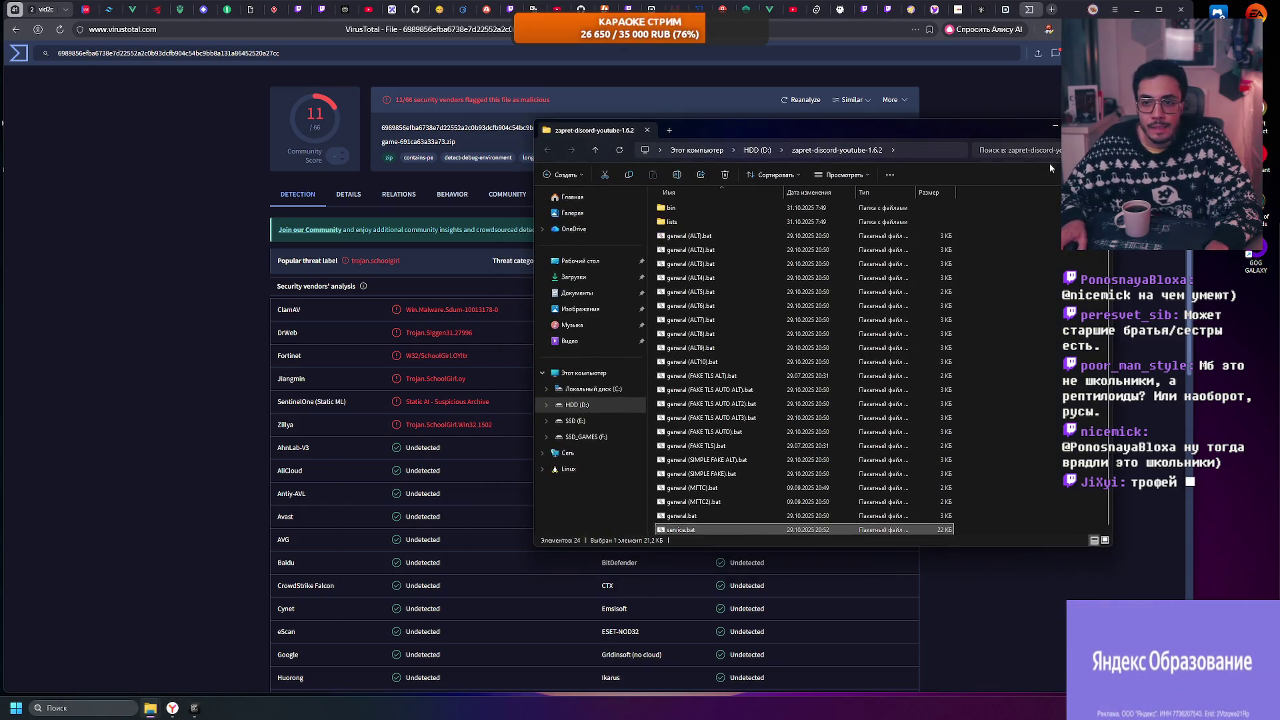
click(150, 708)
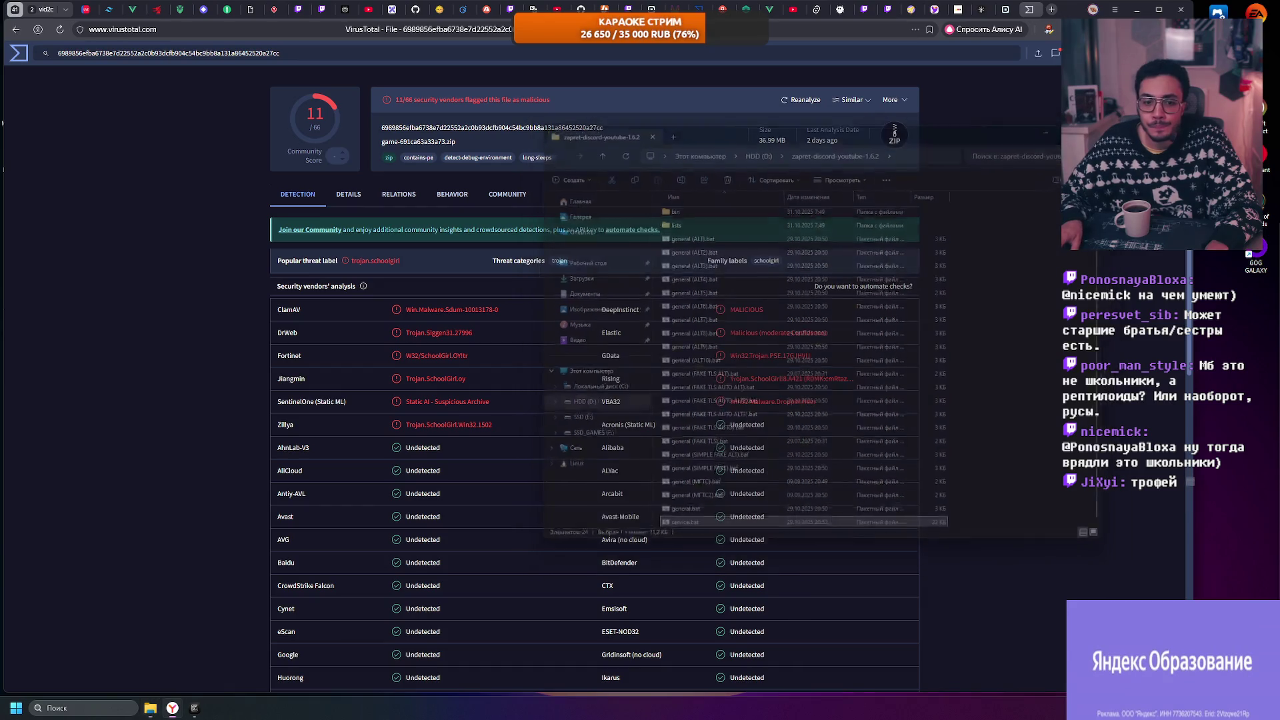
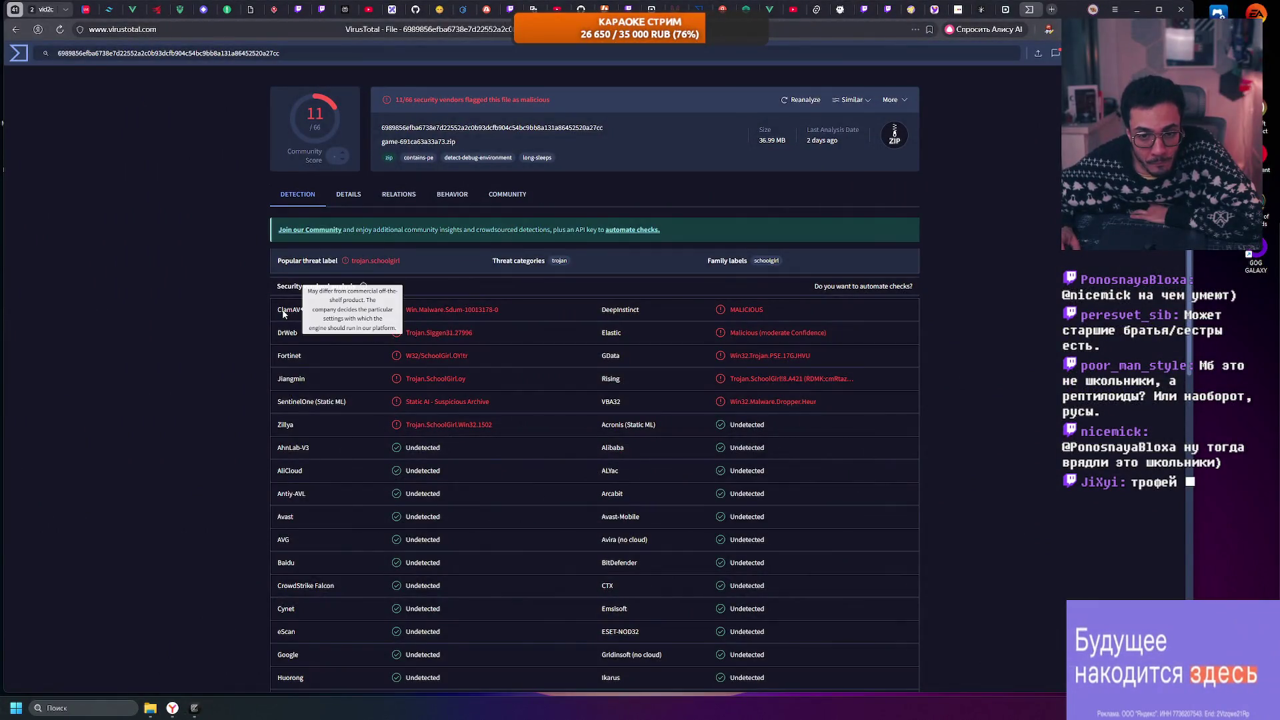
Step: Search Yandex for 'clamav' in a new tab, skim the results and reset the page zoom
key(ctrl+t)
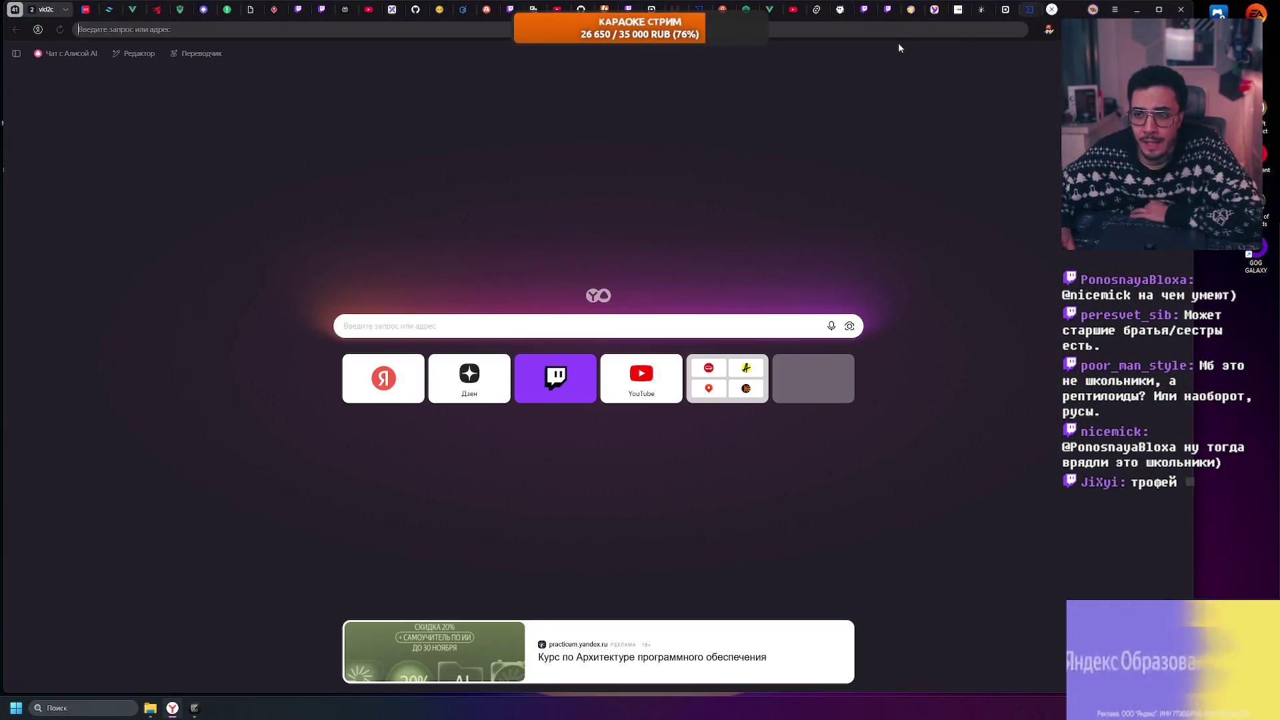
click(904, 32)
text(clam)
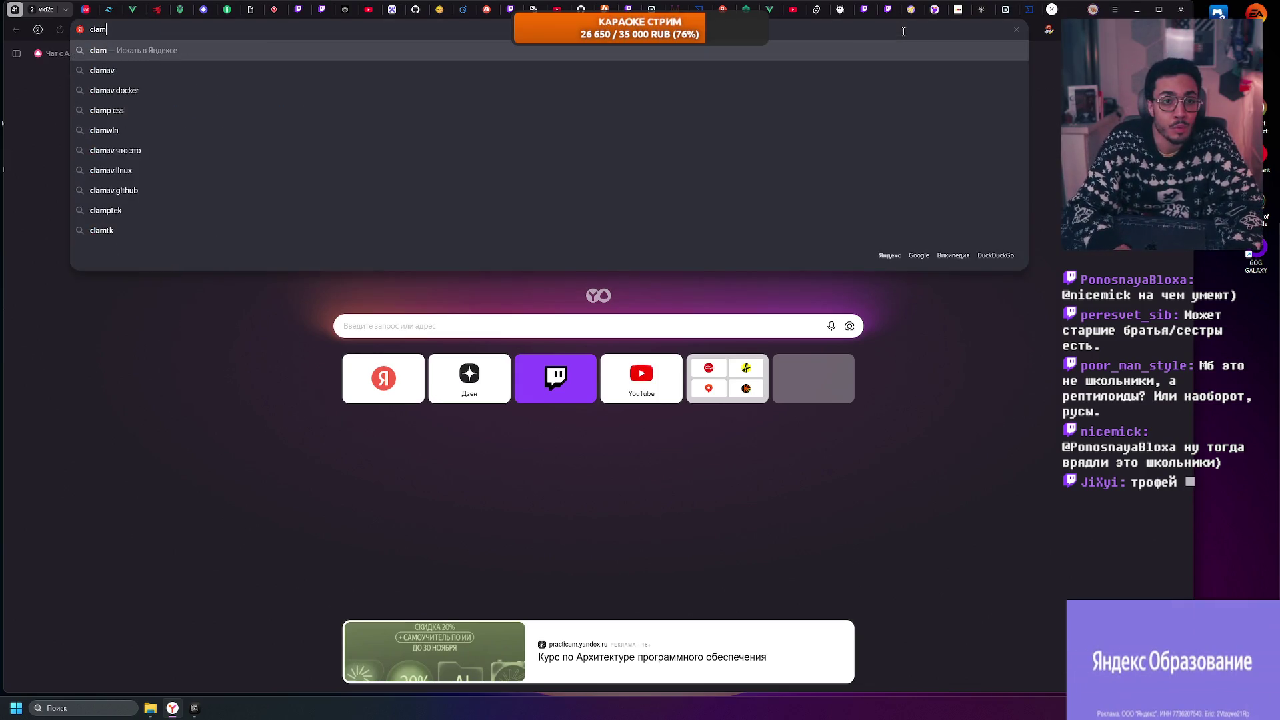
text(av)
key(Return)
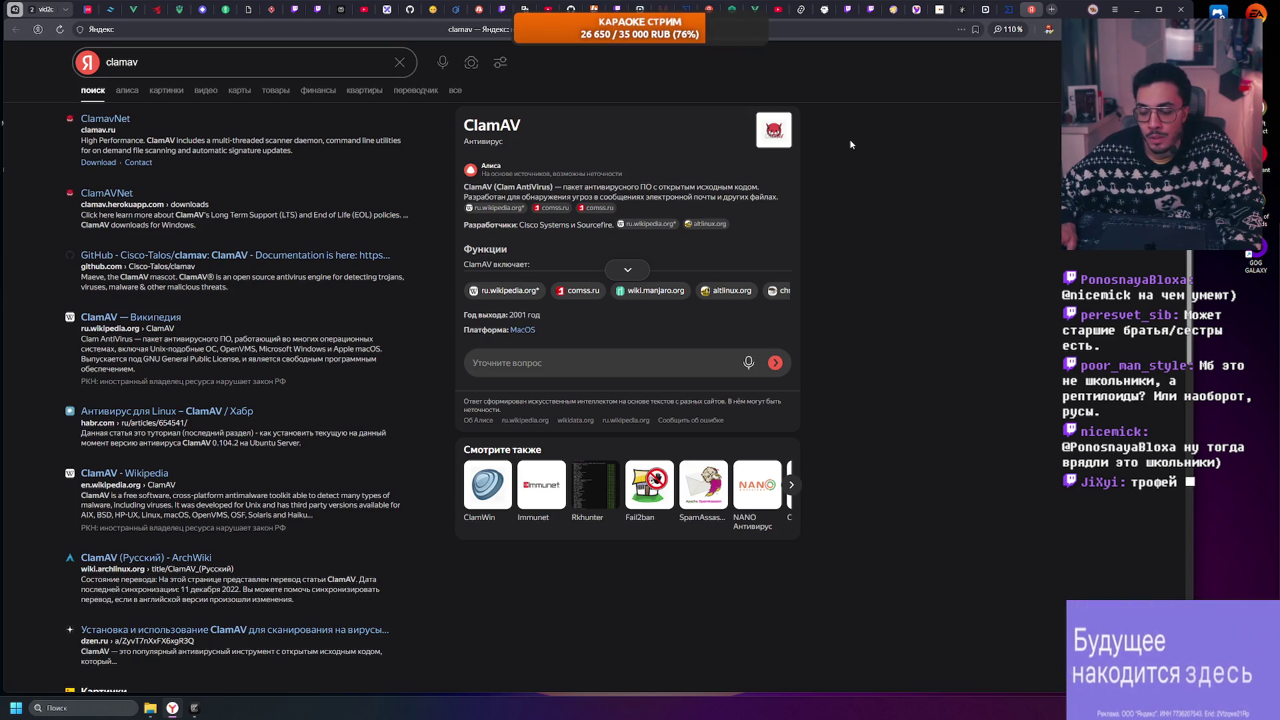
scroll(850, 142, down, 4)
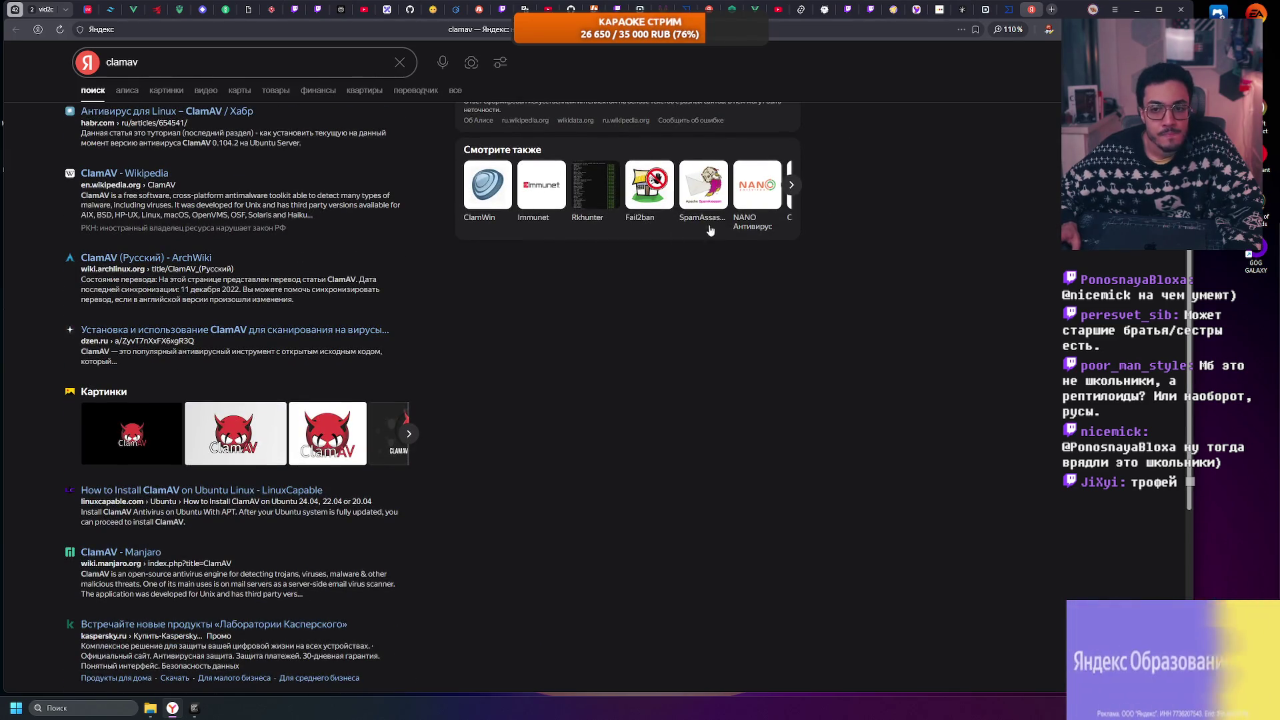
scroll(252, 237, up, 4)
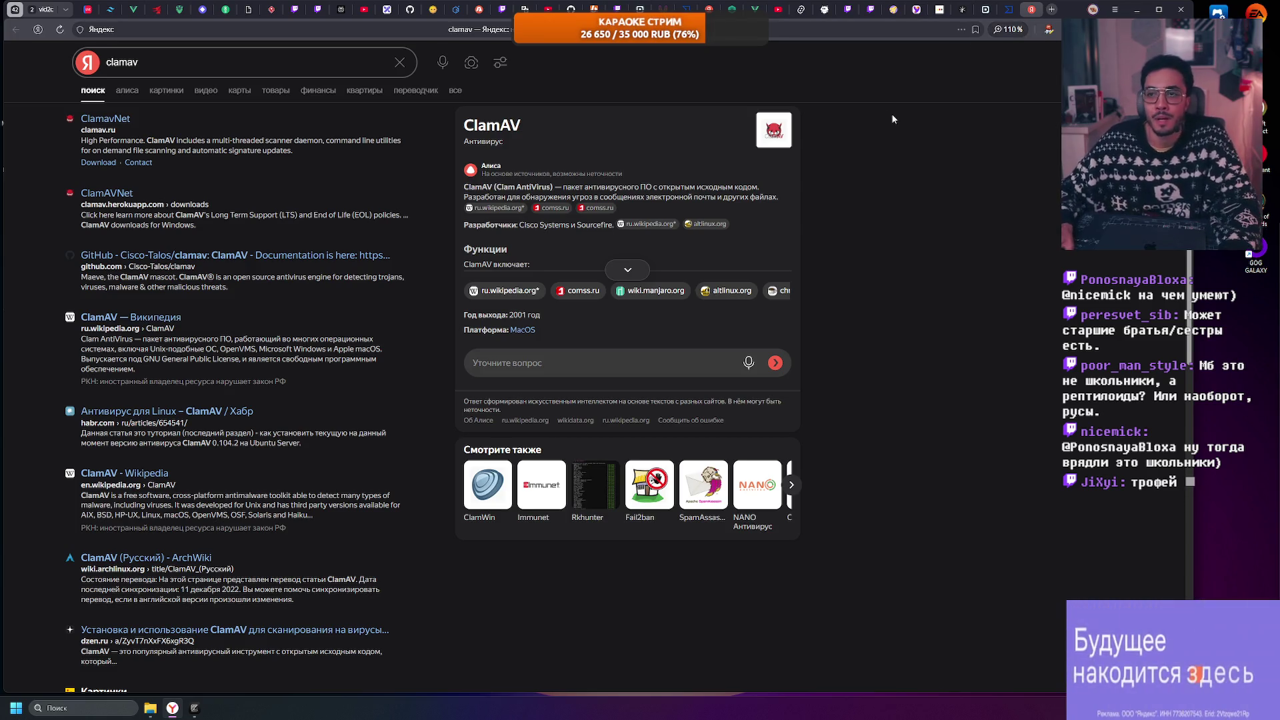
key(ctrl+minus)
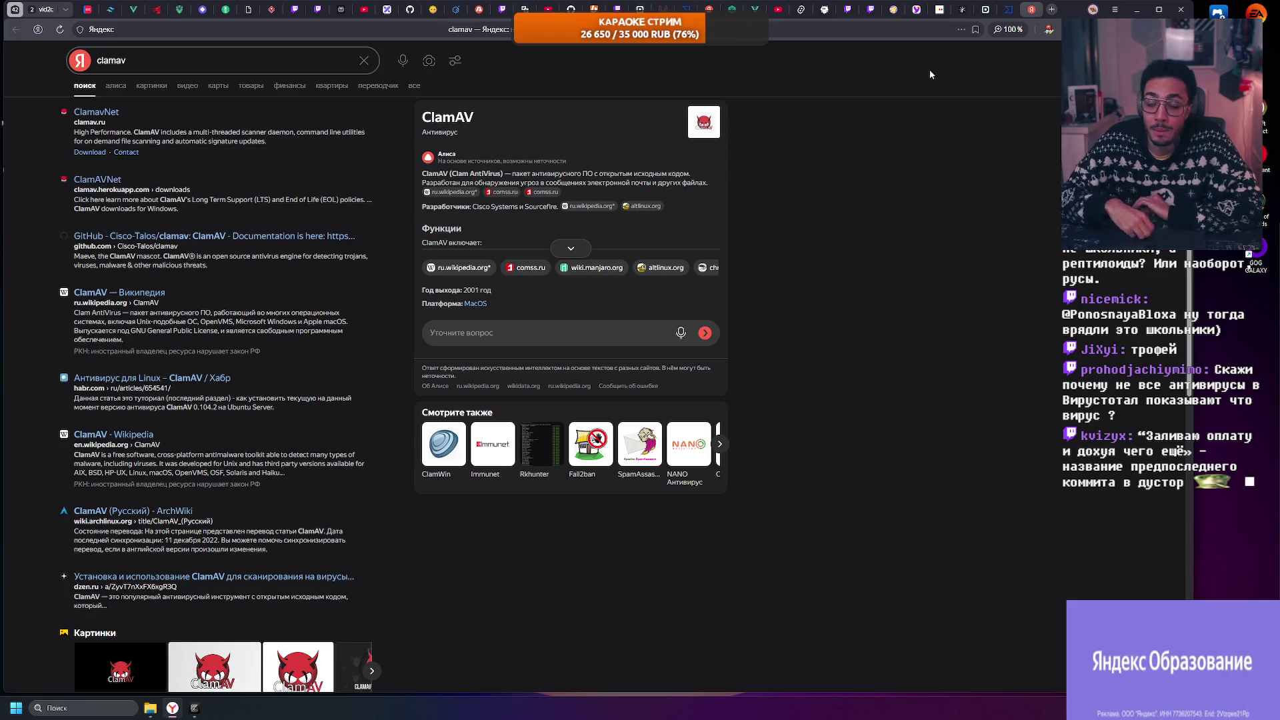
Step: Review vendor detections for game-691ca63a33a73.zip, then search for the trojan schoolgirl labels
click(1009, 9)
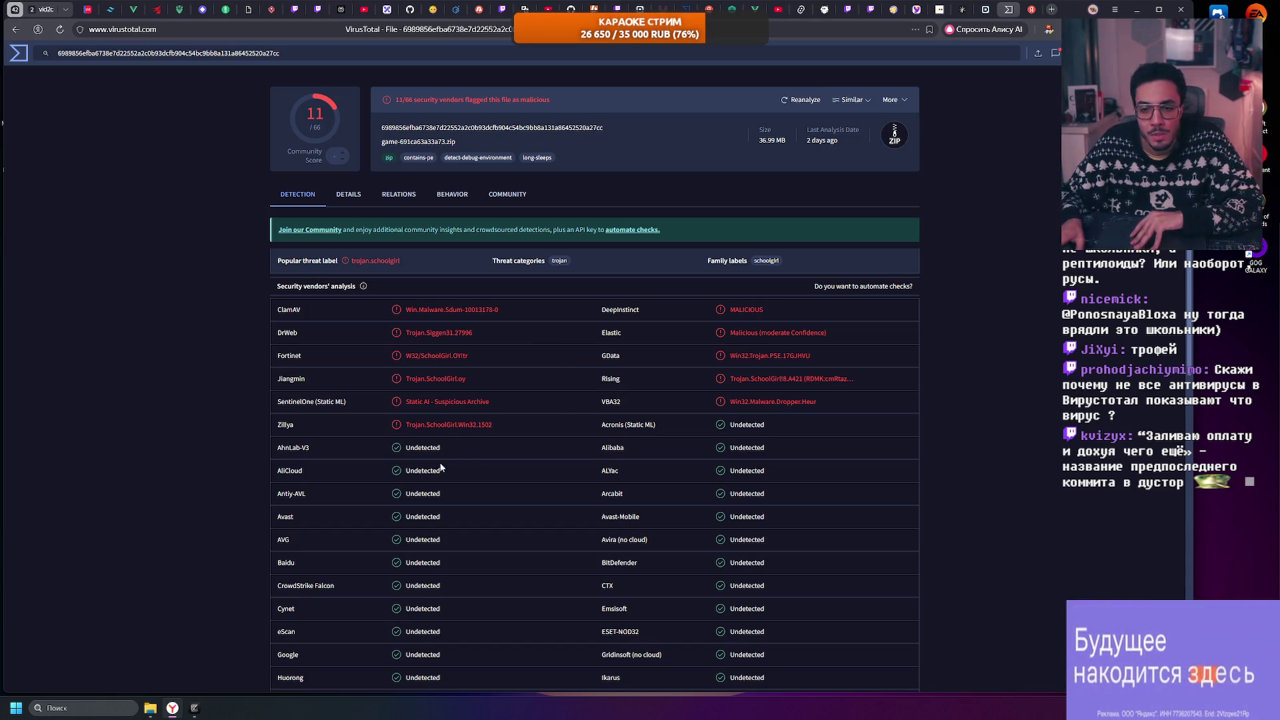
scroll(466, 463, down, 5)
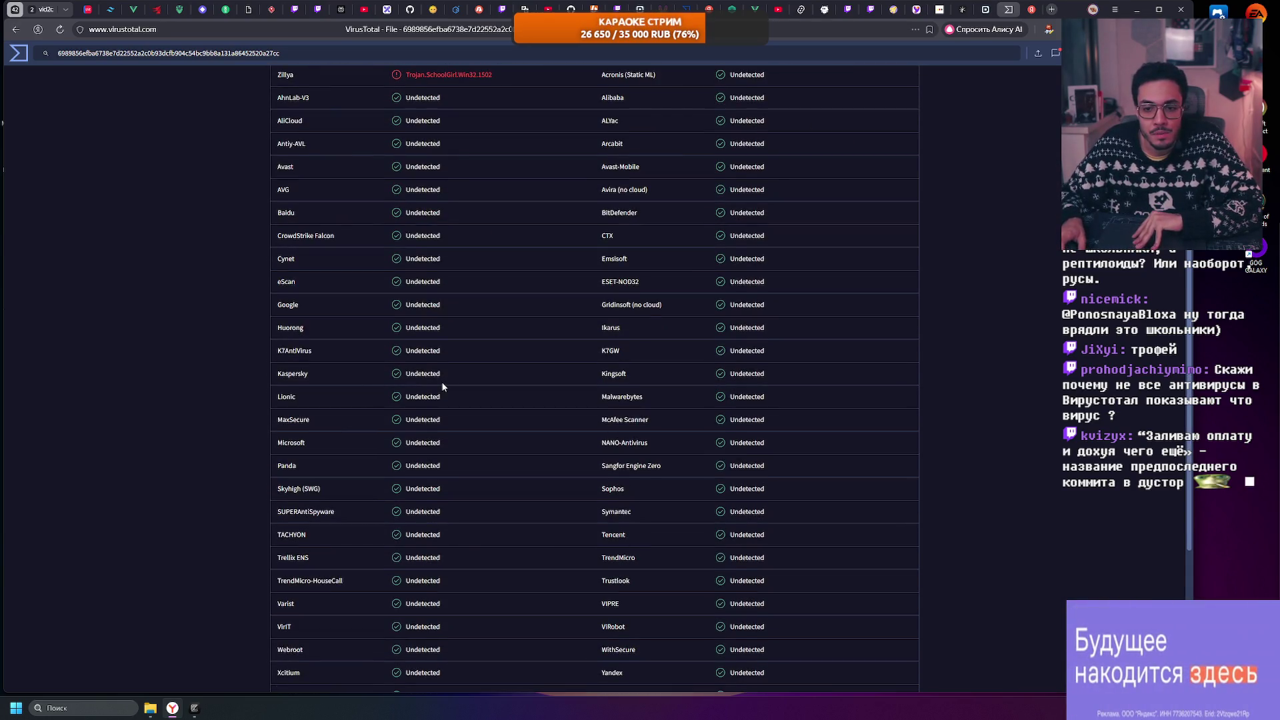
scroll(440, 386, down, 3)
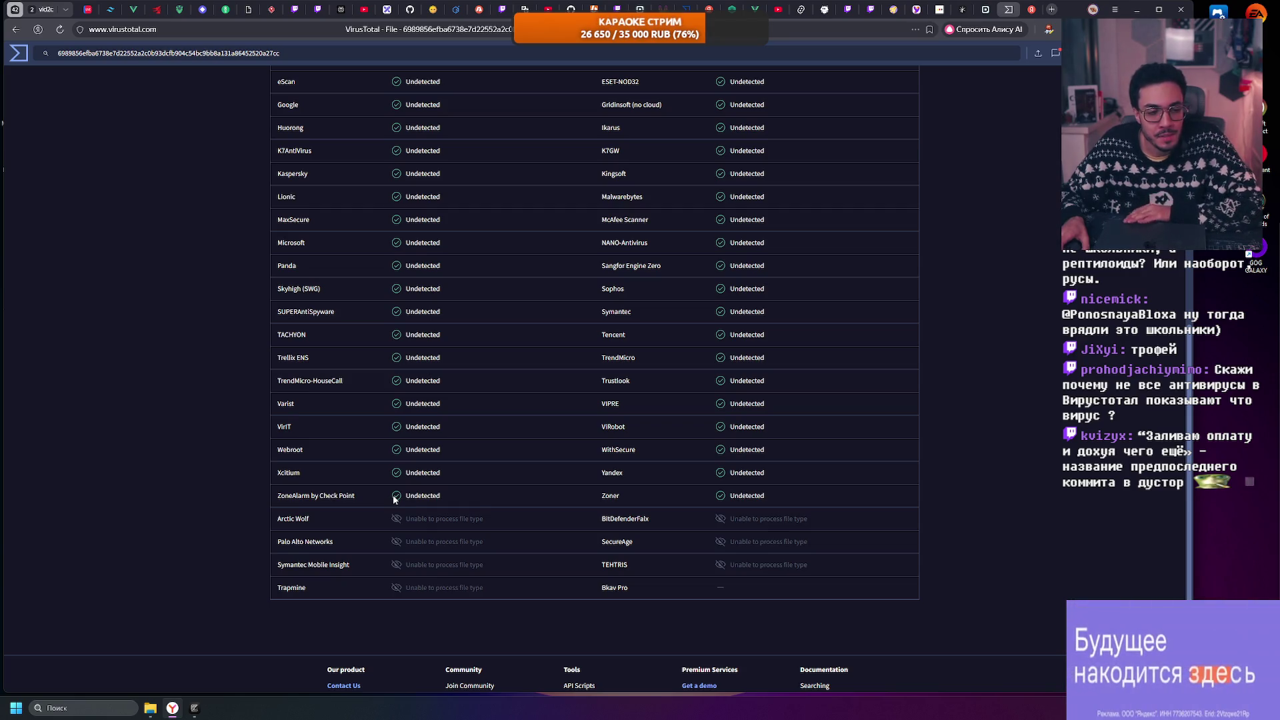
scroll(393, 498, up, 5)
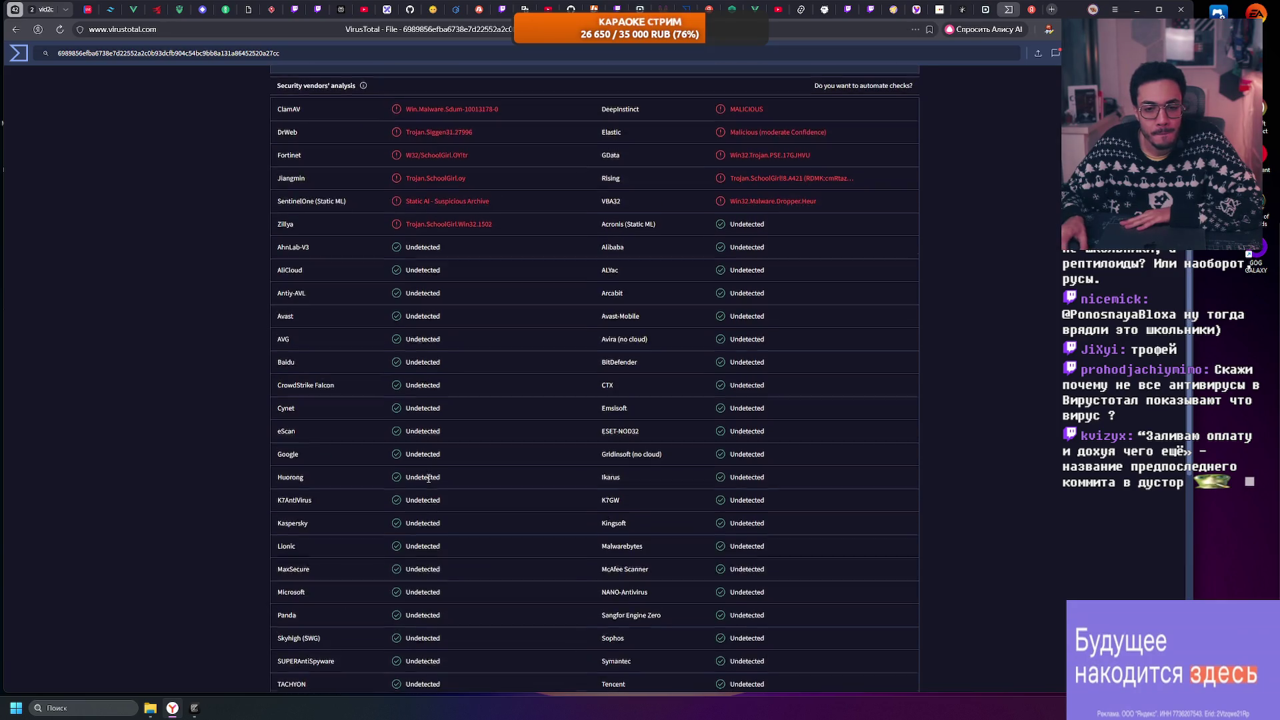
scroll(400, 456, up, 2)
scroll(277, 365, up, 2)
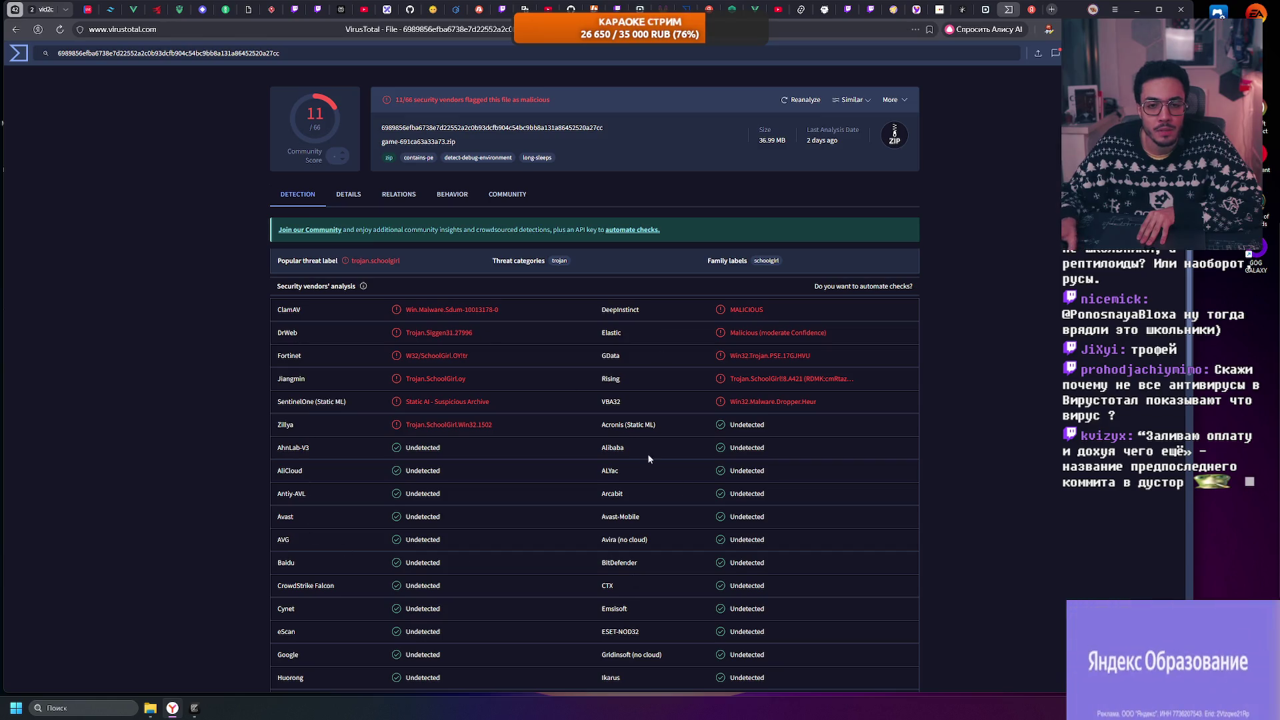
click(358, 259)
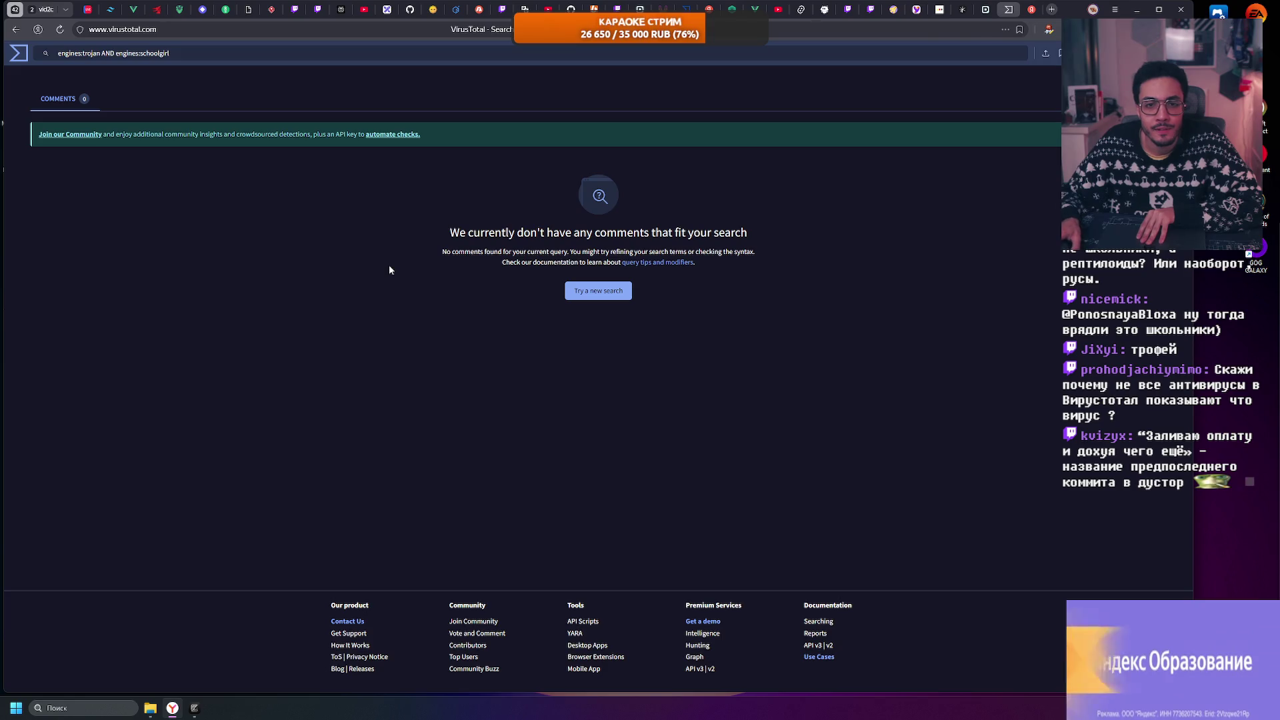
Step: Go back to the game-691ca63a33a73.zip detection report
click(15, 29)
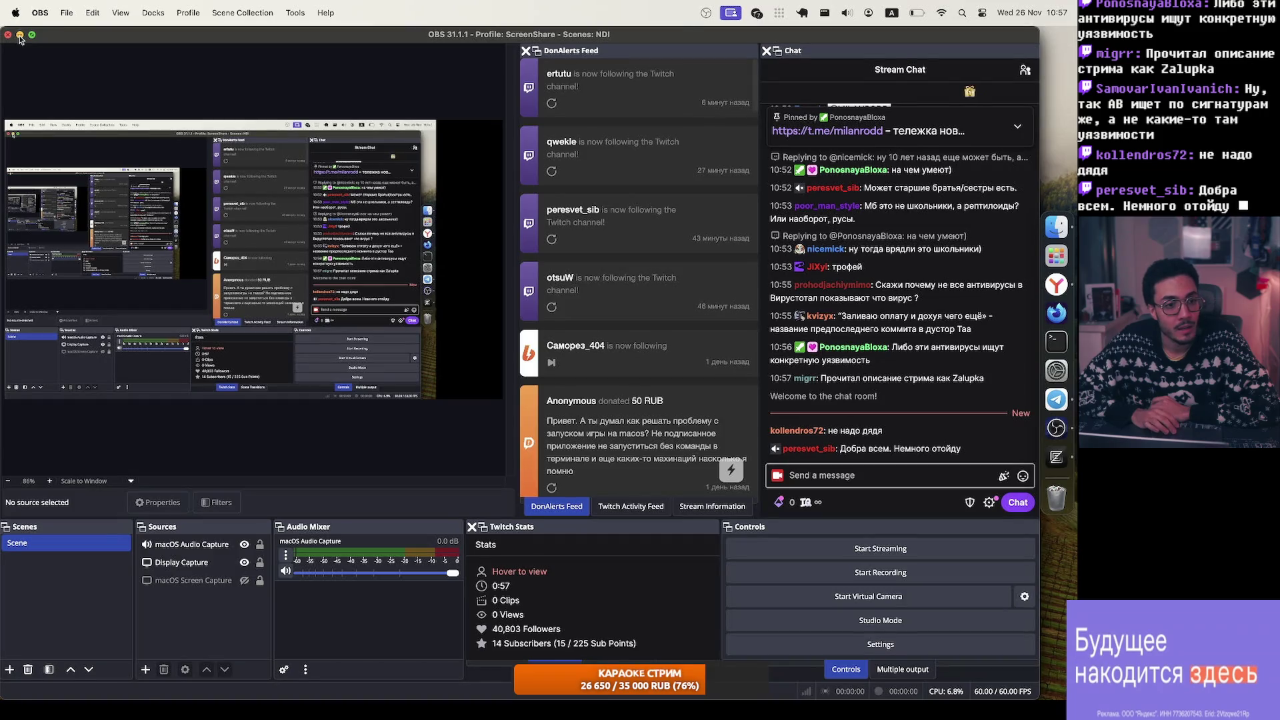
Step: Zoom the Figma canvas onto the dark logo-512 and light Frame 2 logos
click(20, 35)
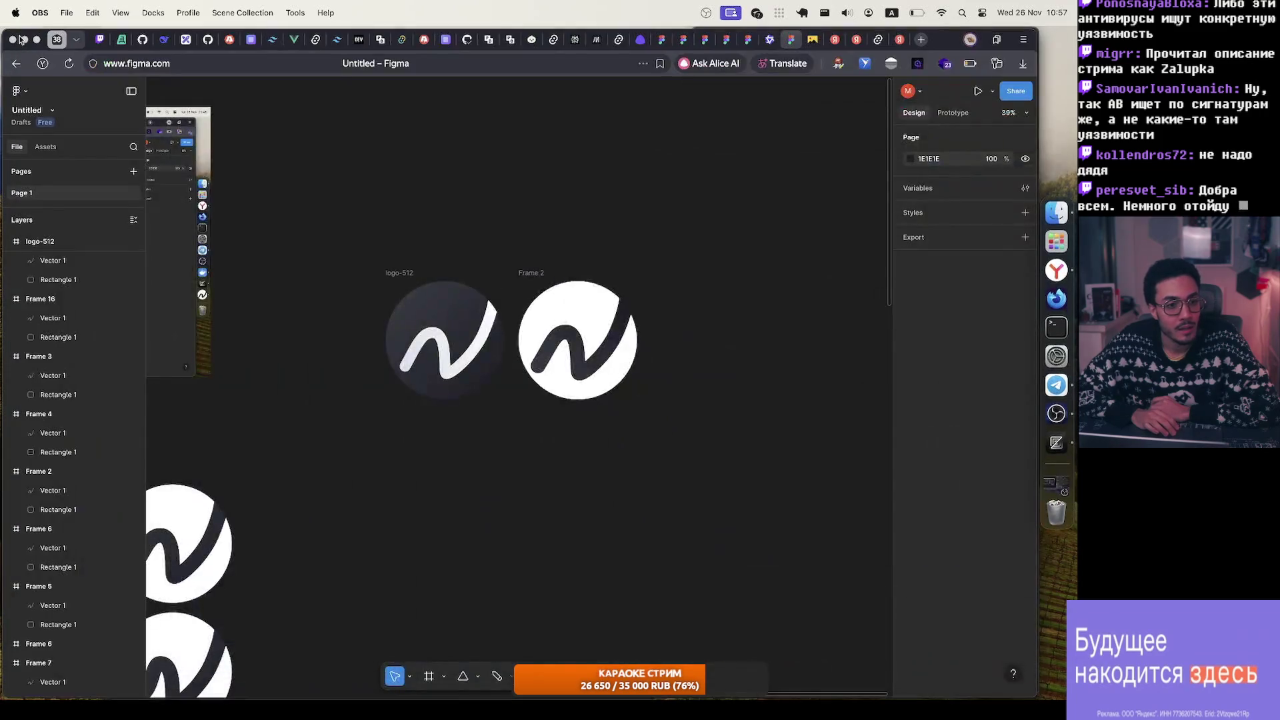
ctrl+scroll(570, 231, up, 5)
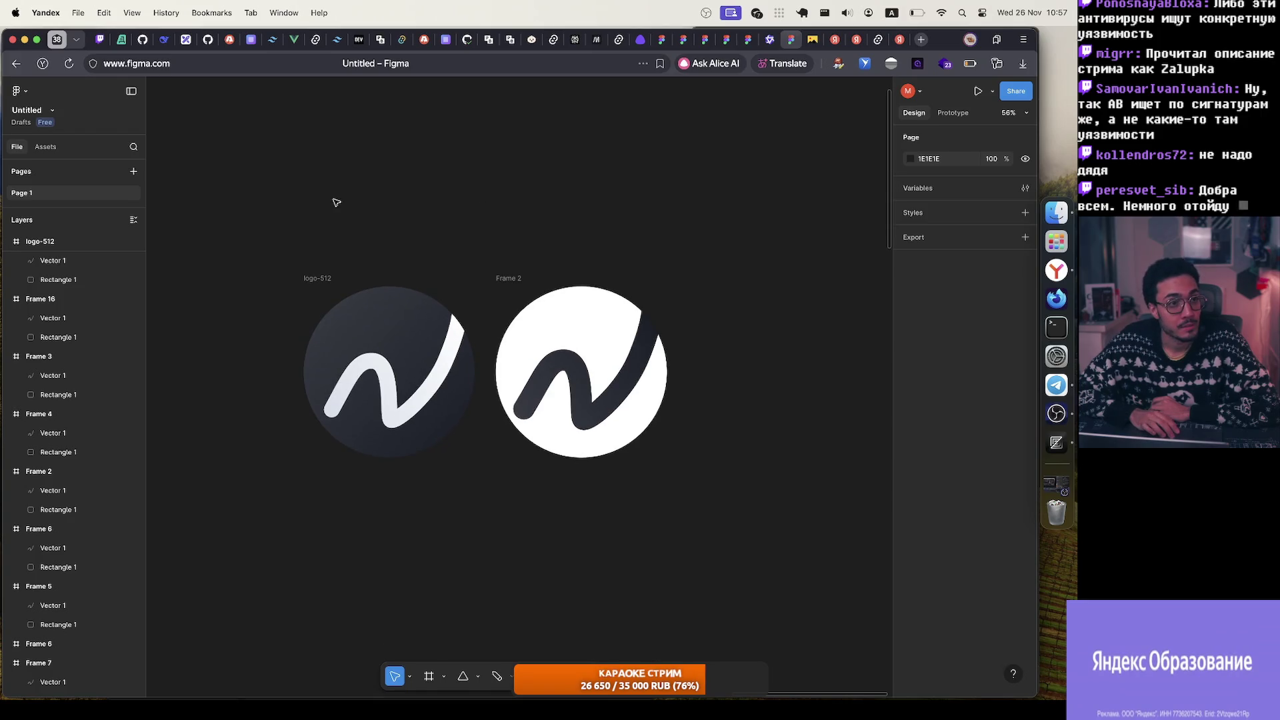
scroll(337, 202, left, 2)
drag(288, 186, 527, 460)
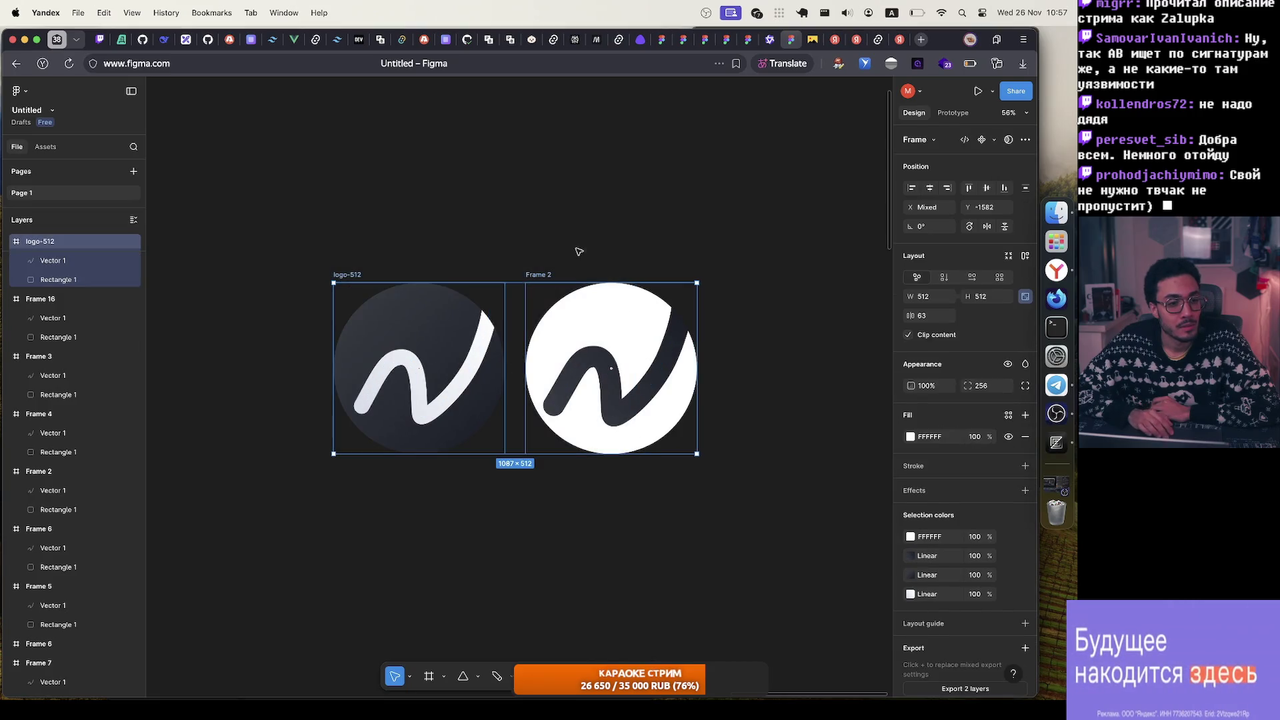
click(556, 199)
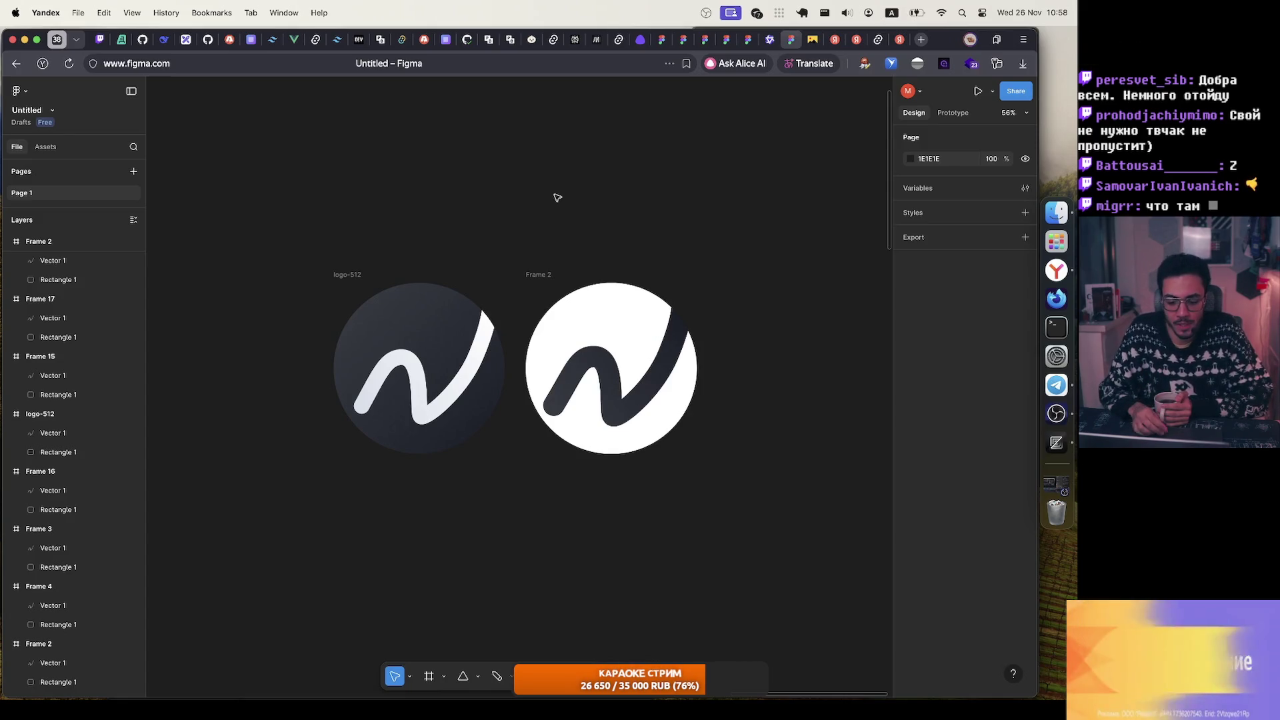
Step: Close the search tab, leaving Tauri's App Icons documentation showing
scroll(558, 198, up, 3)
scroll(558, 197, up, 2)
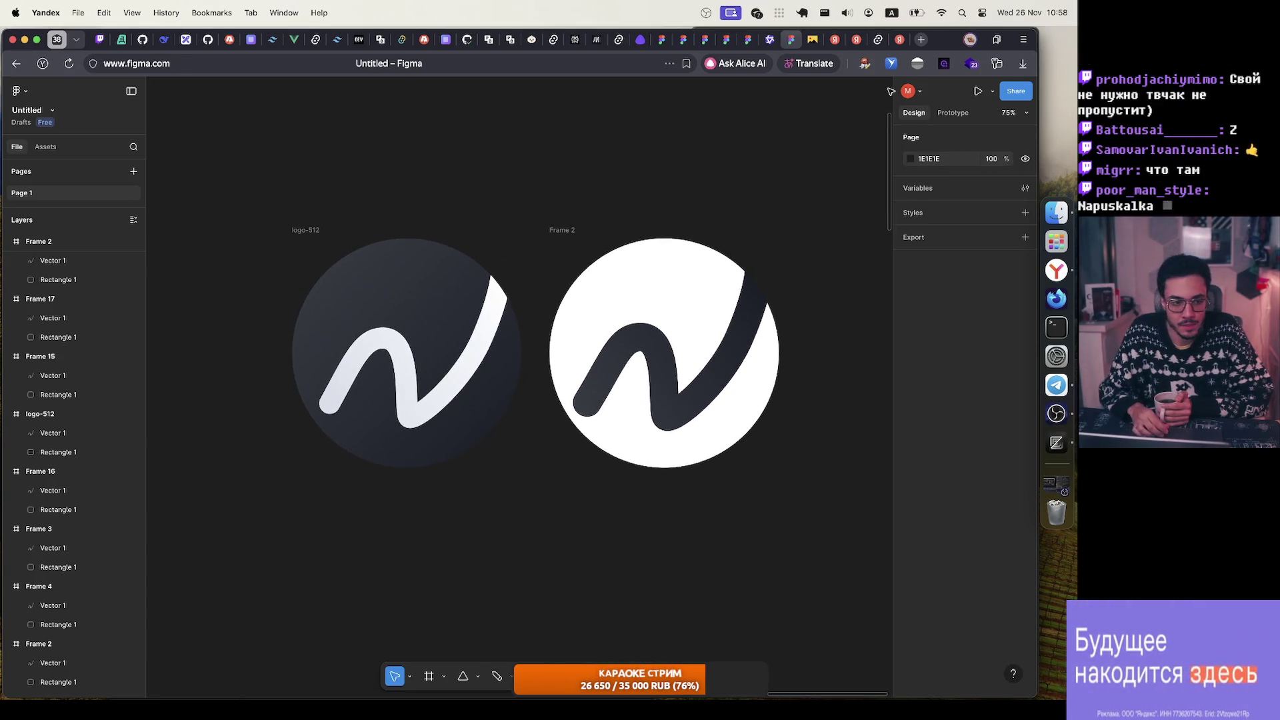
click(900, 41)
click(900, 41)
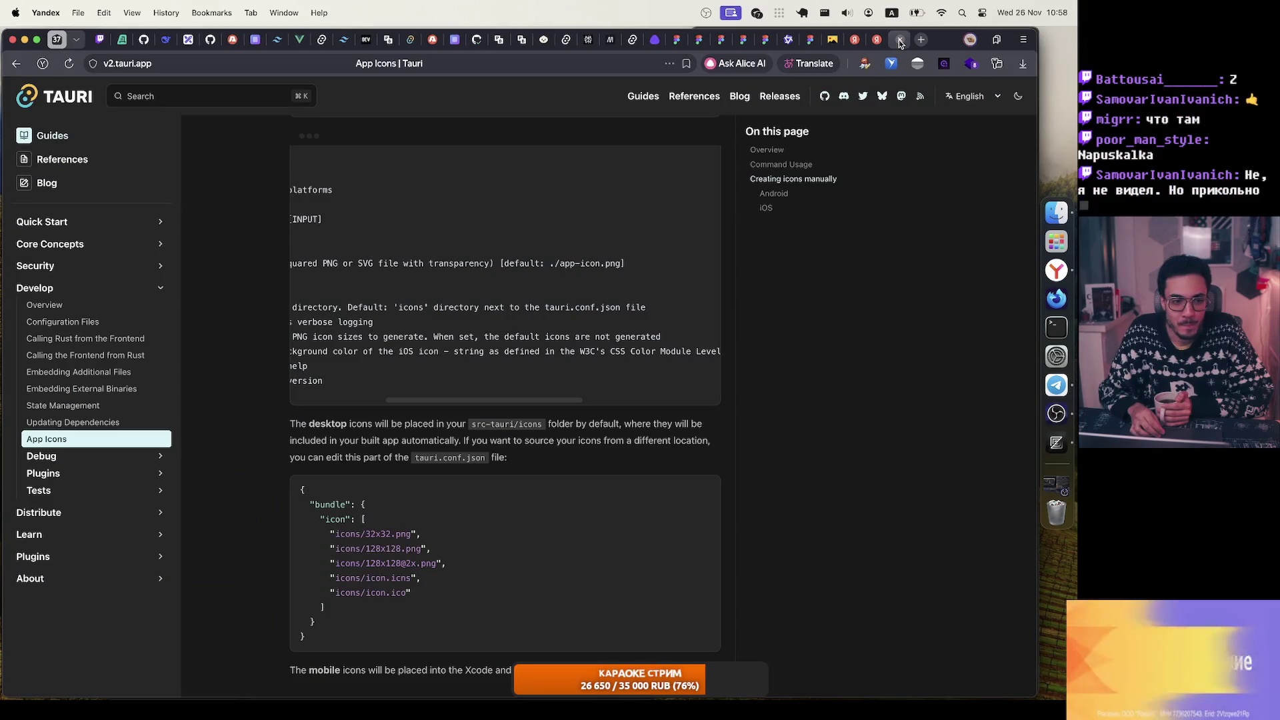
Step: In Telegram, enlarge the channel's earlier rocket icon image, then close it
click(877, 40)
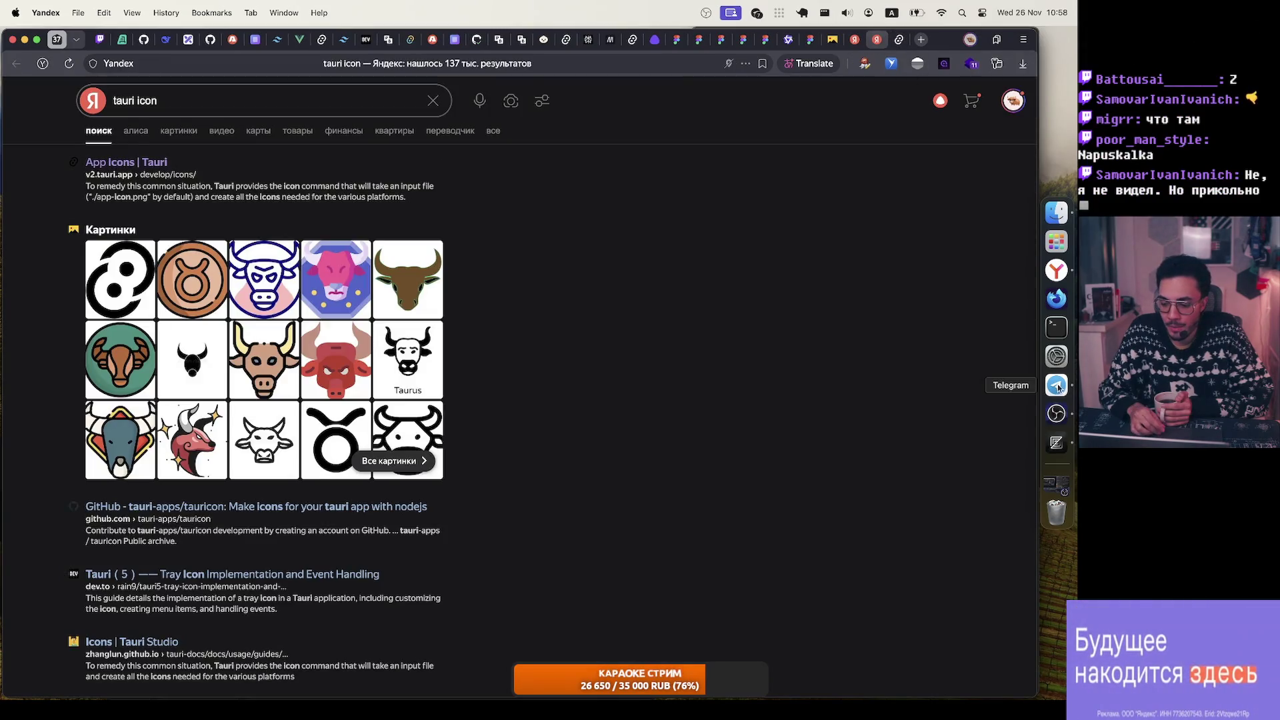
click(1056, 387)
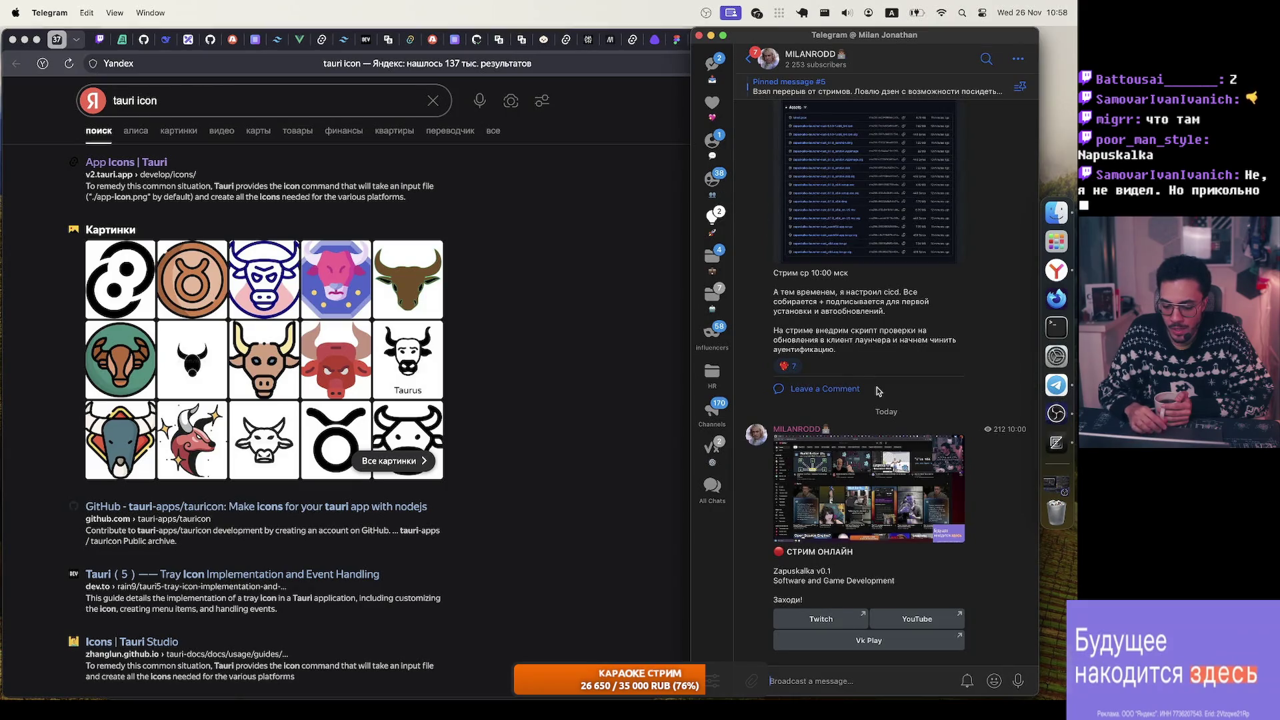
scroll(877, 392, up, 10)
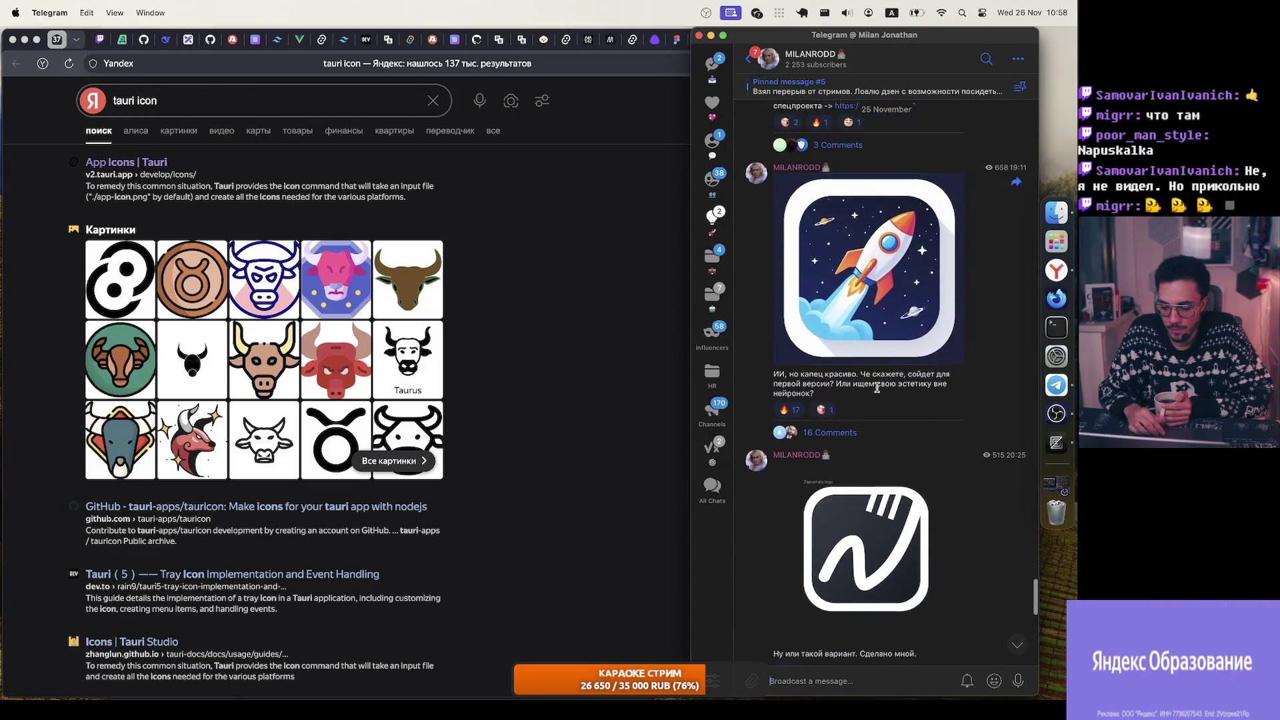
scroll(877, 390, down, 2)
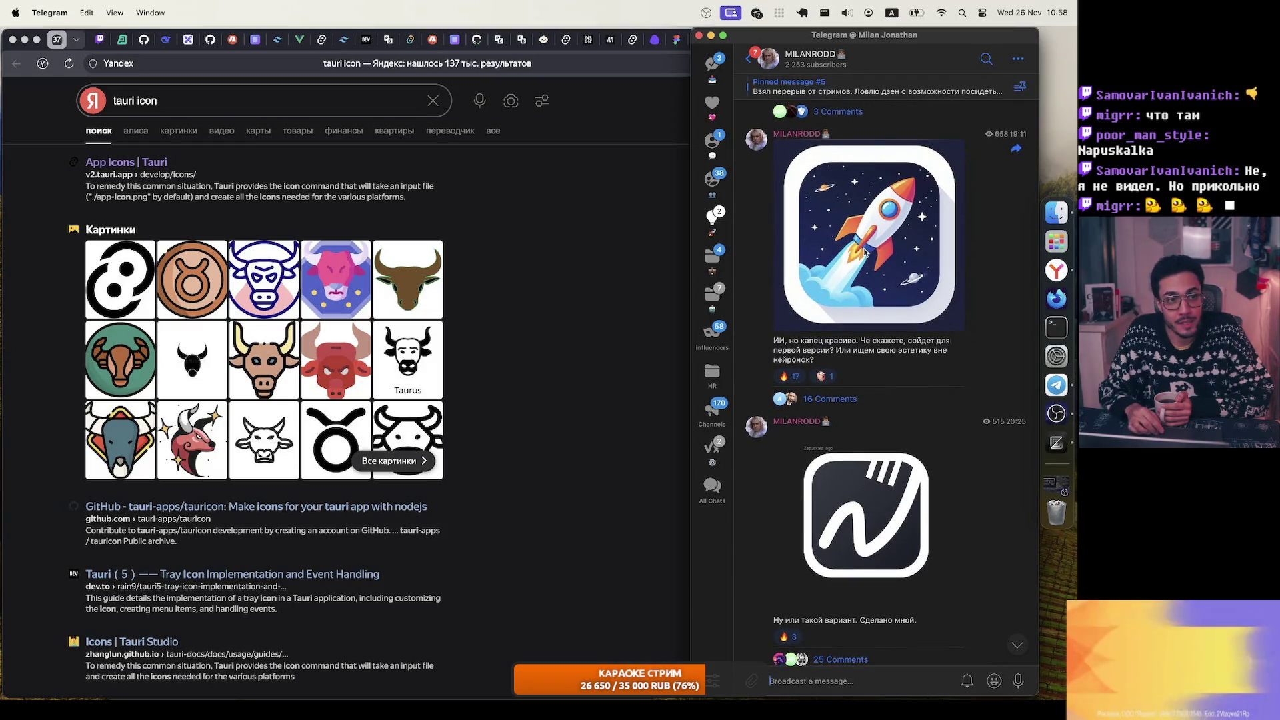
click(876, 286)
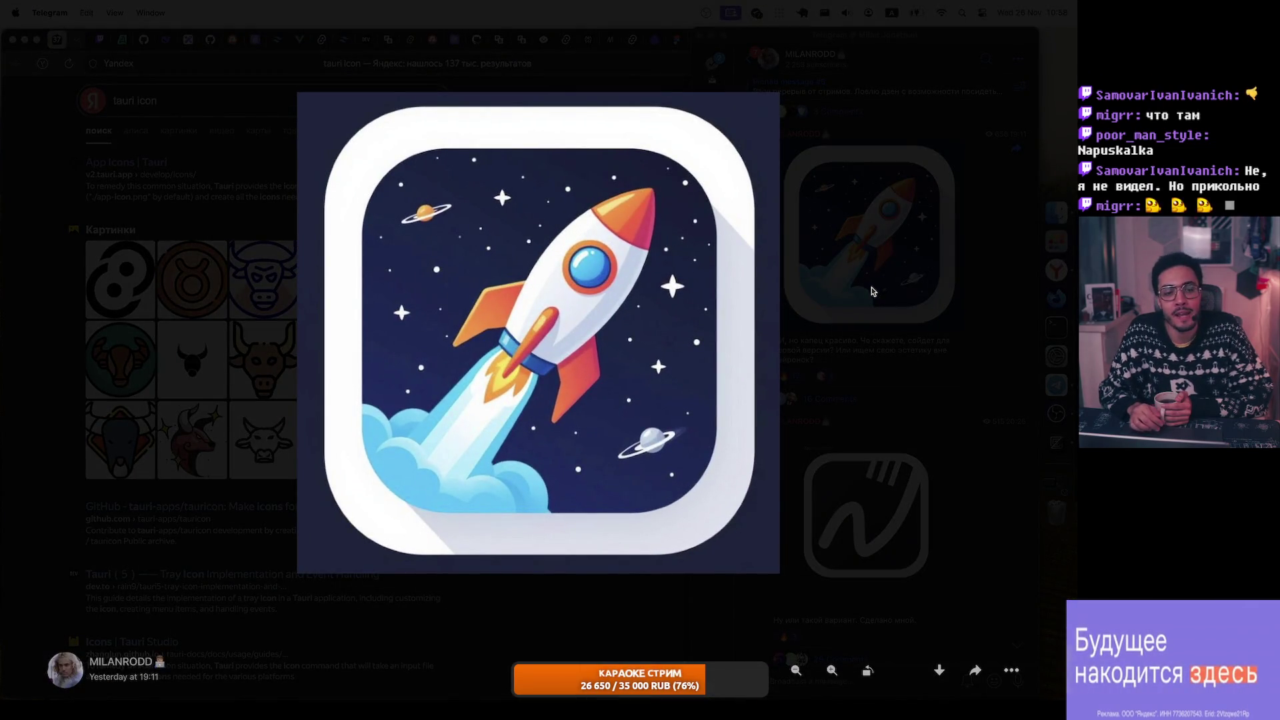
click(871, 291)
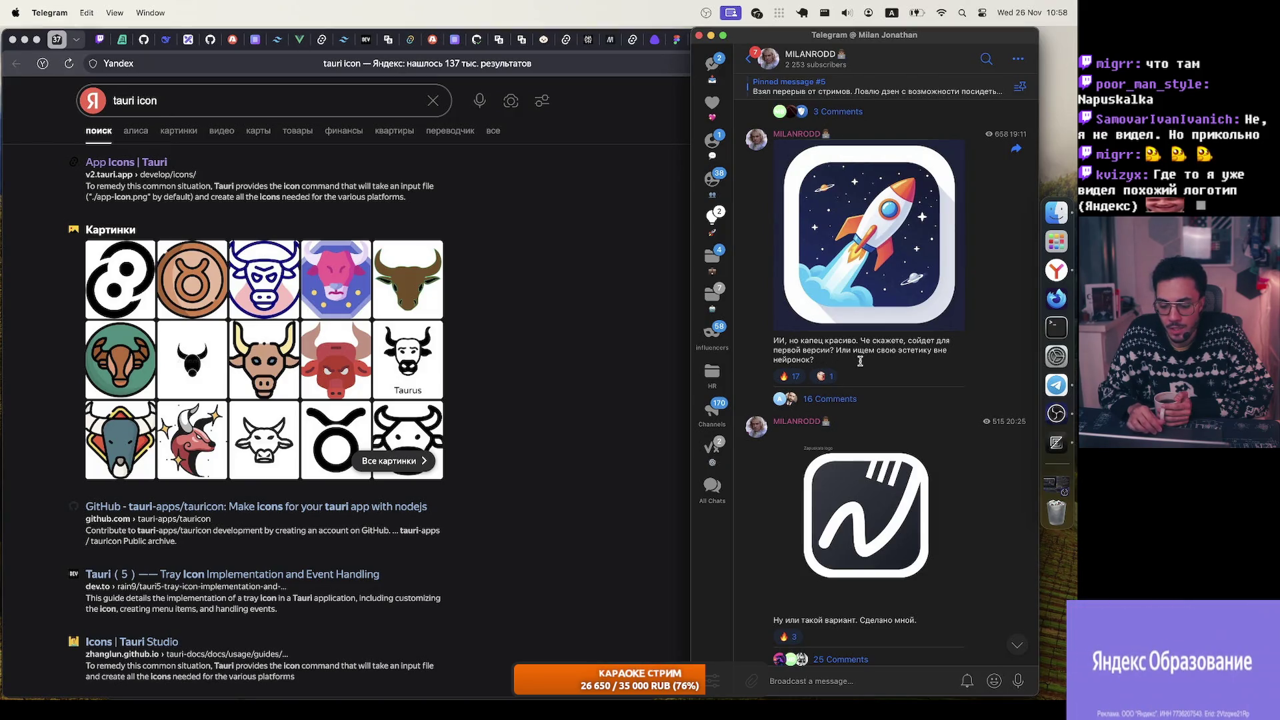
Step: Read the hand-made N logo post and the logo poll, then return to the browser
scroll(872, 357, down, 4)
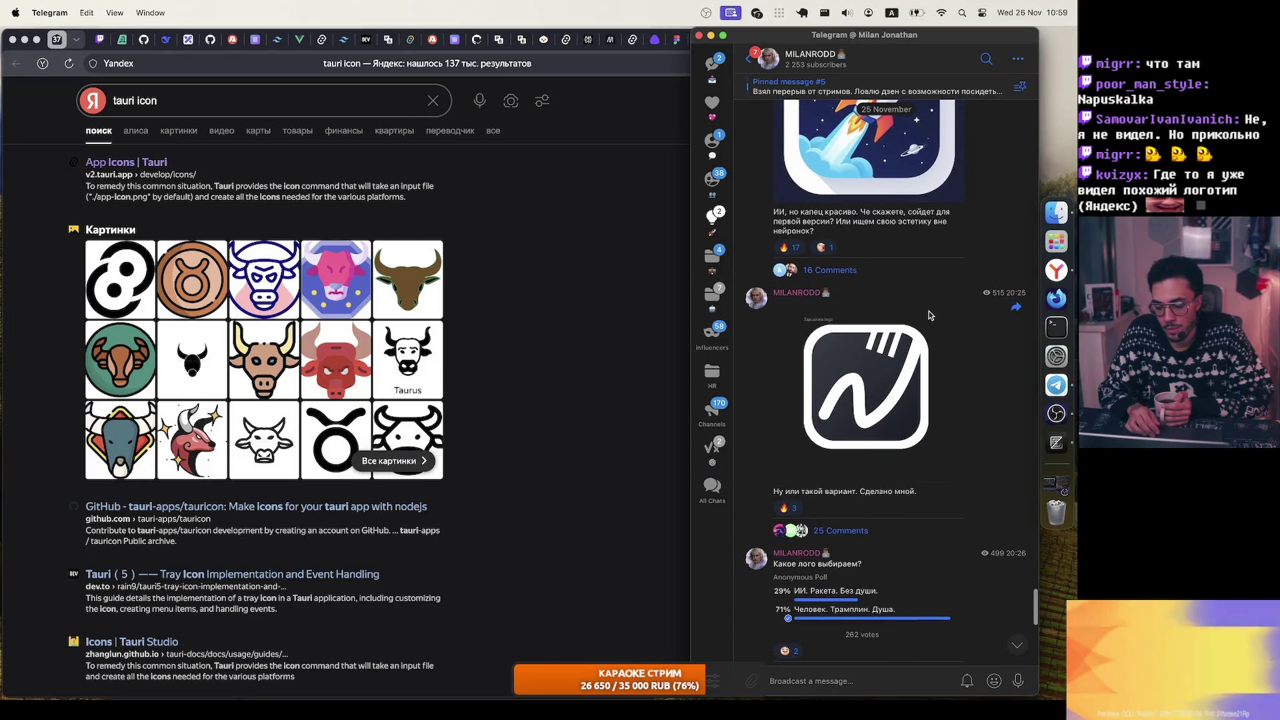
drag(818, 492, 894, 492)
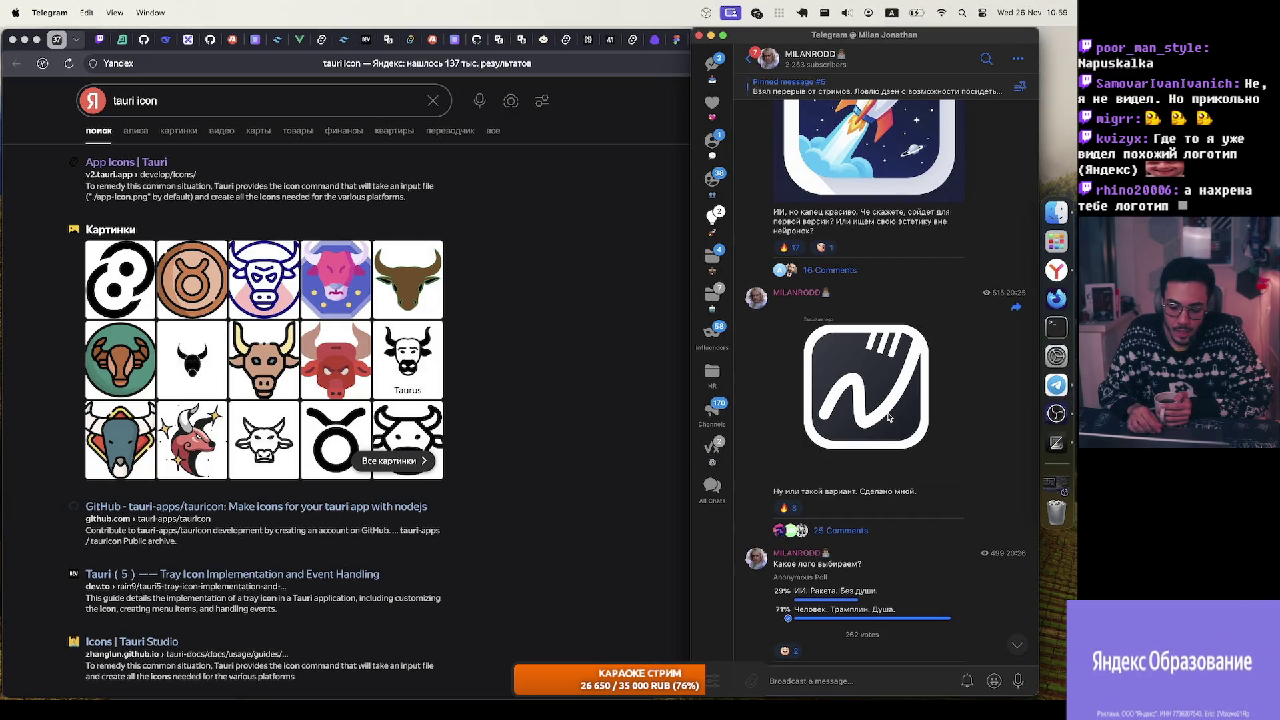
scroll(859, 372, down, 3)
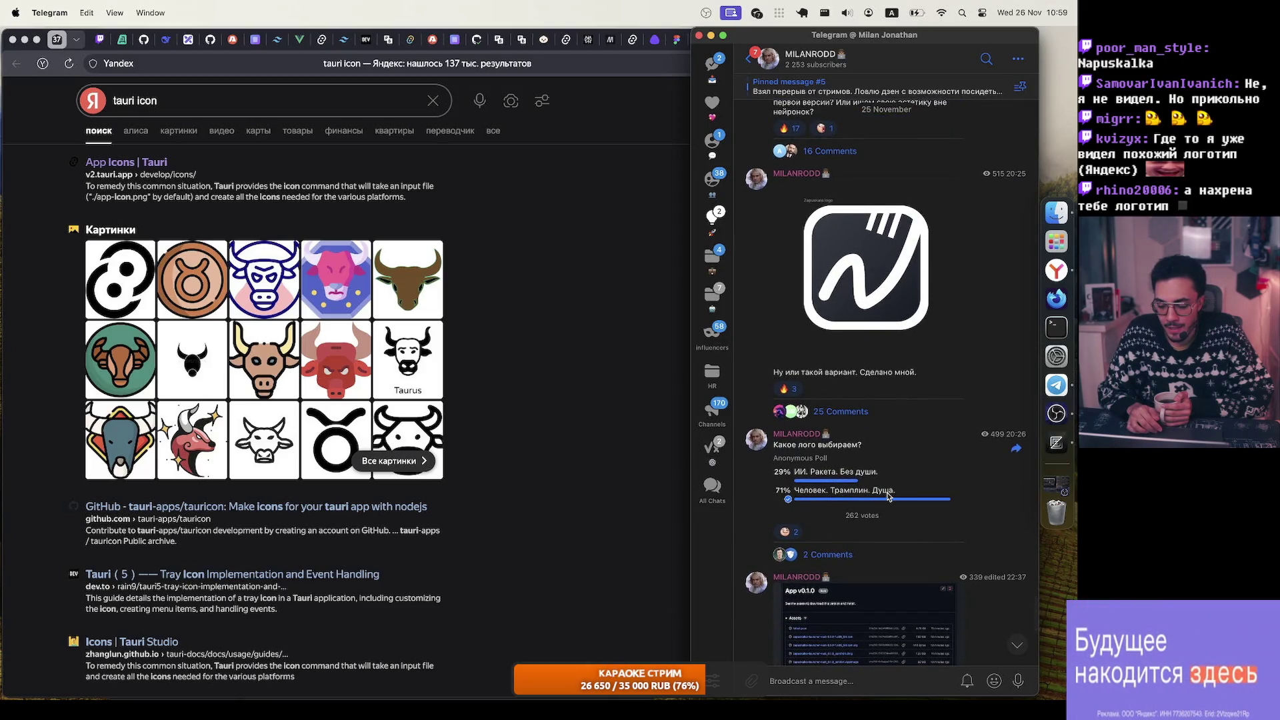
scroll(851, 485, down, 1)
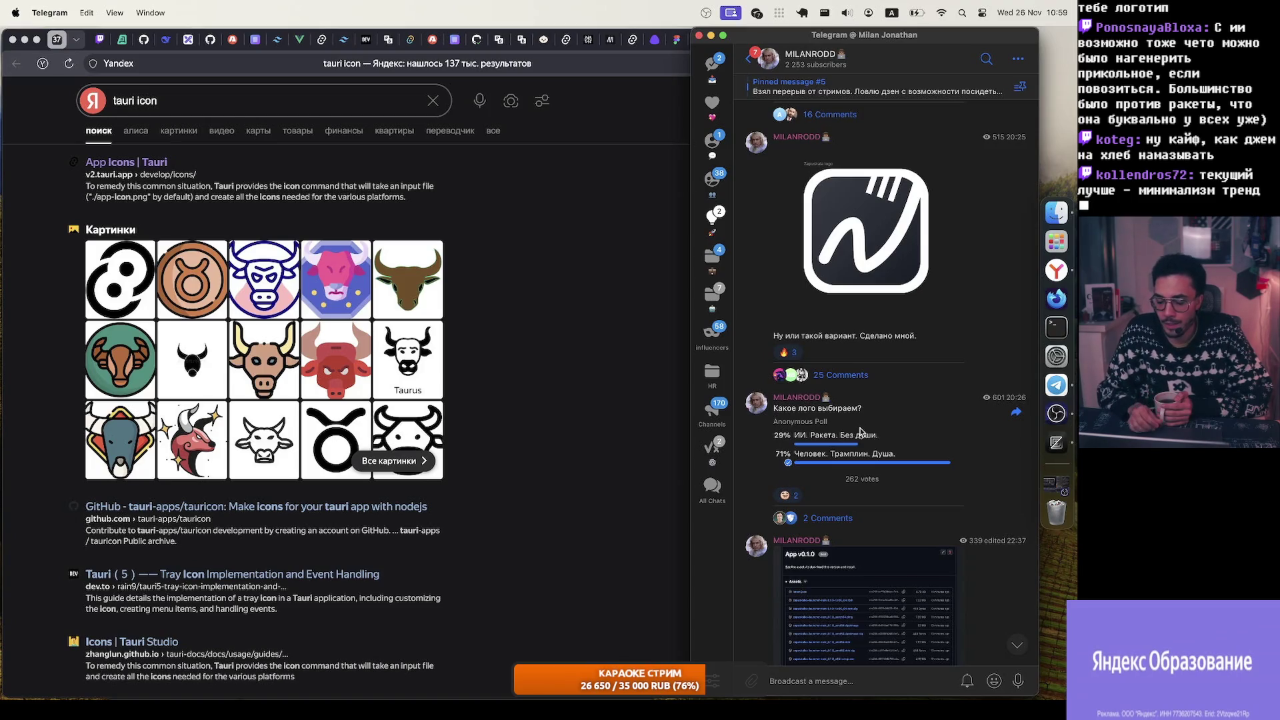
click(661, 223)
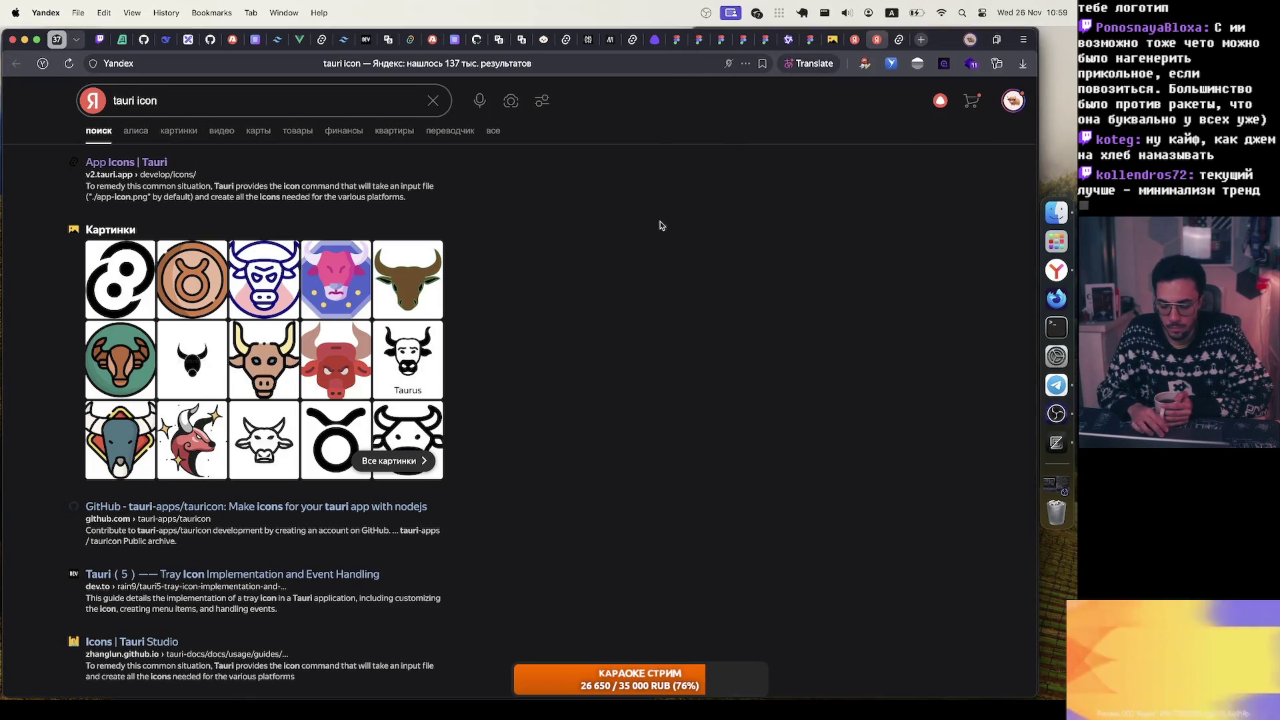
Step: Browse the orbital icon and Abstract Icon Design projects, ending on Create Zapuskalka App Icon
click(897, 47)
click(876, 39)
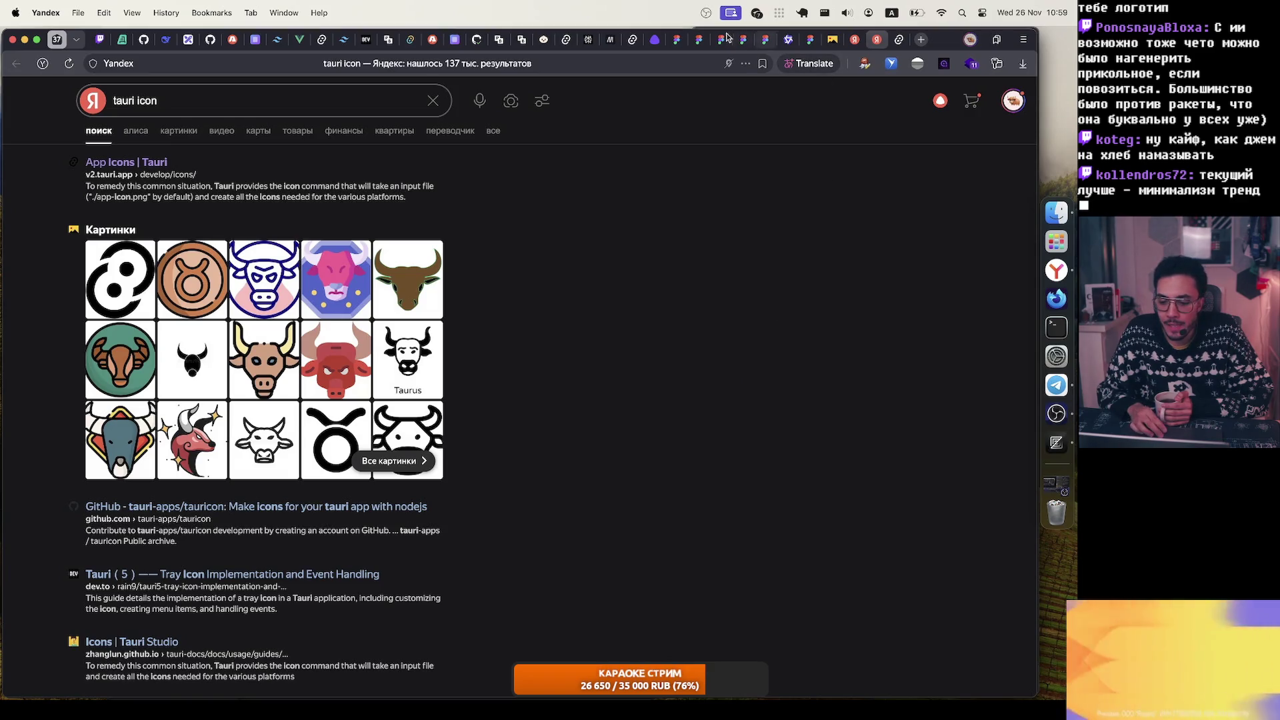
click(677, 40)
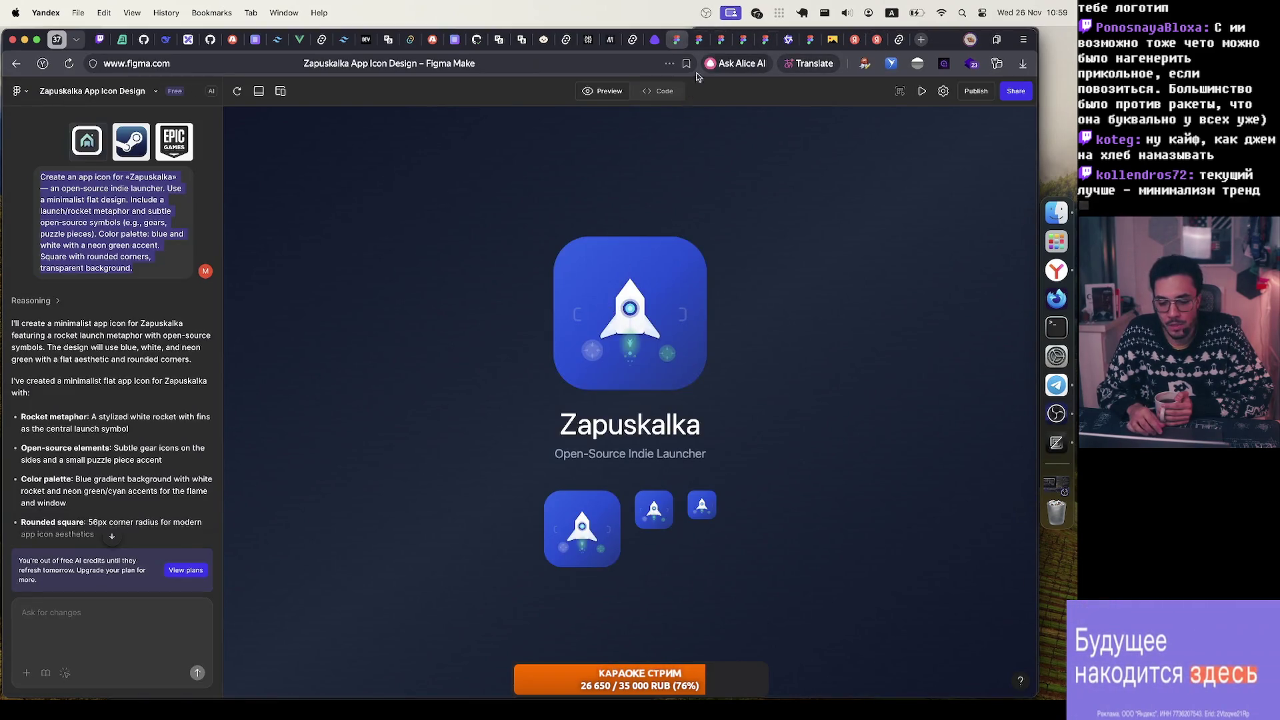
mouse_move(699, 45)
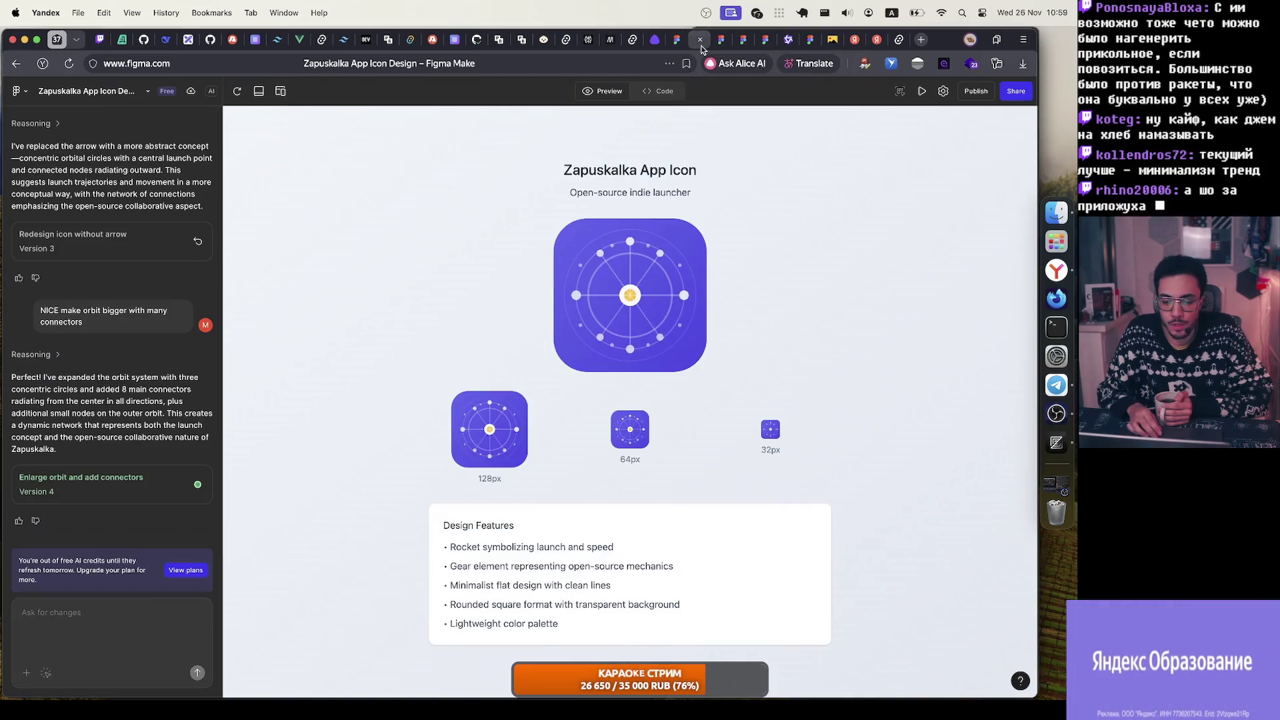
click(701, 45)
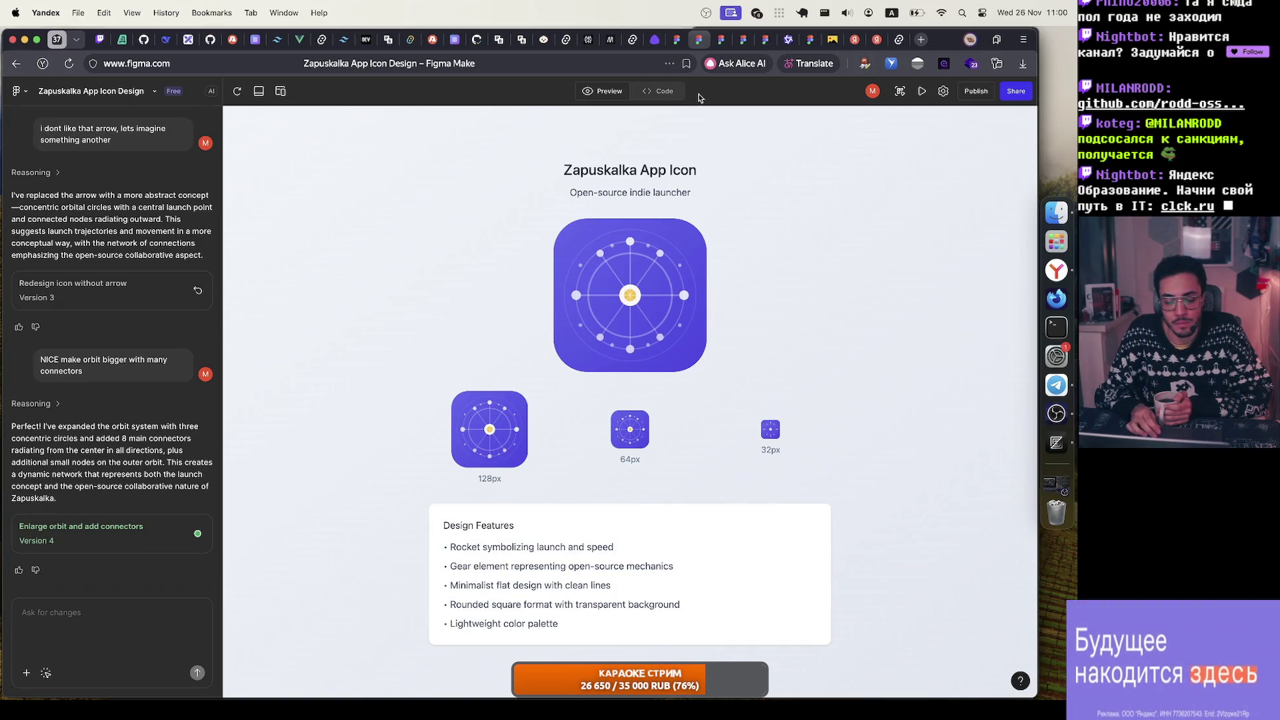
mouse_move(721, 46)
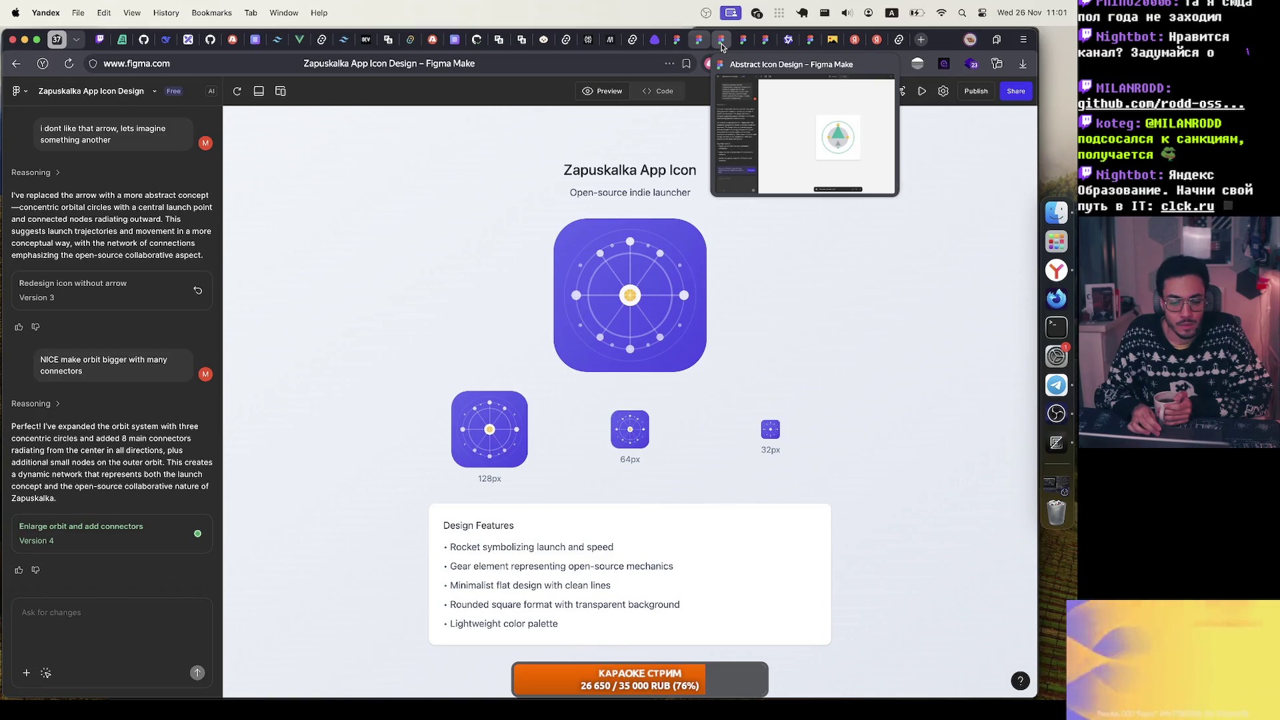
click(721, 44)
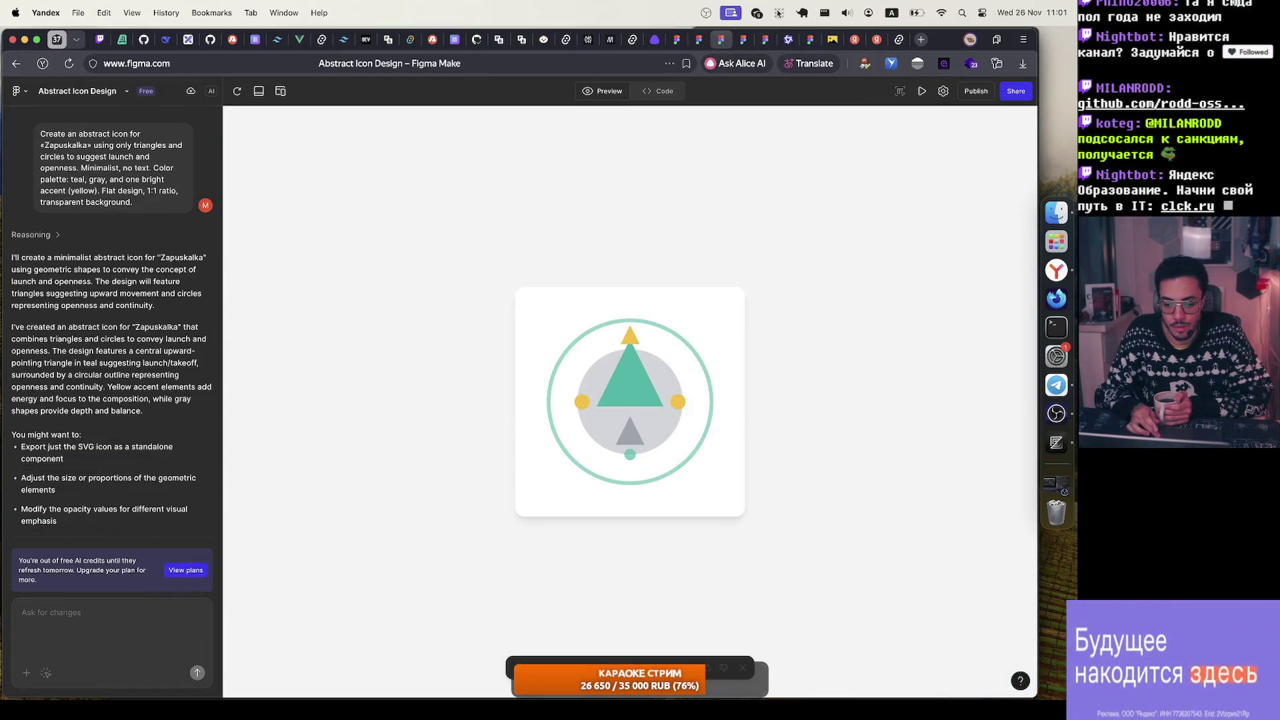
click(745, 44)
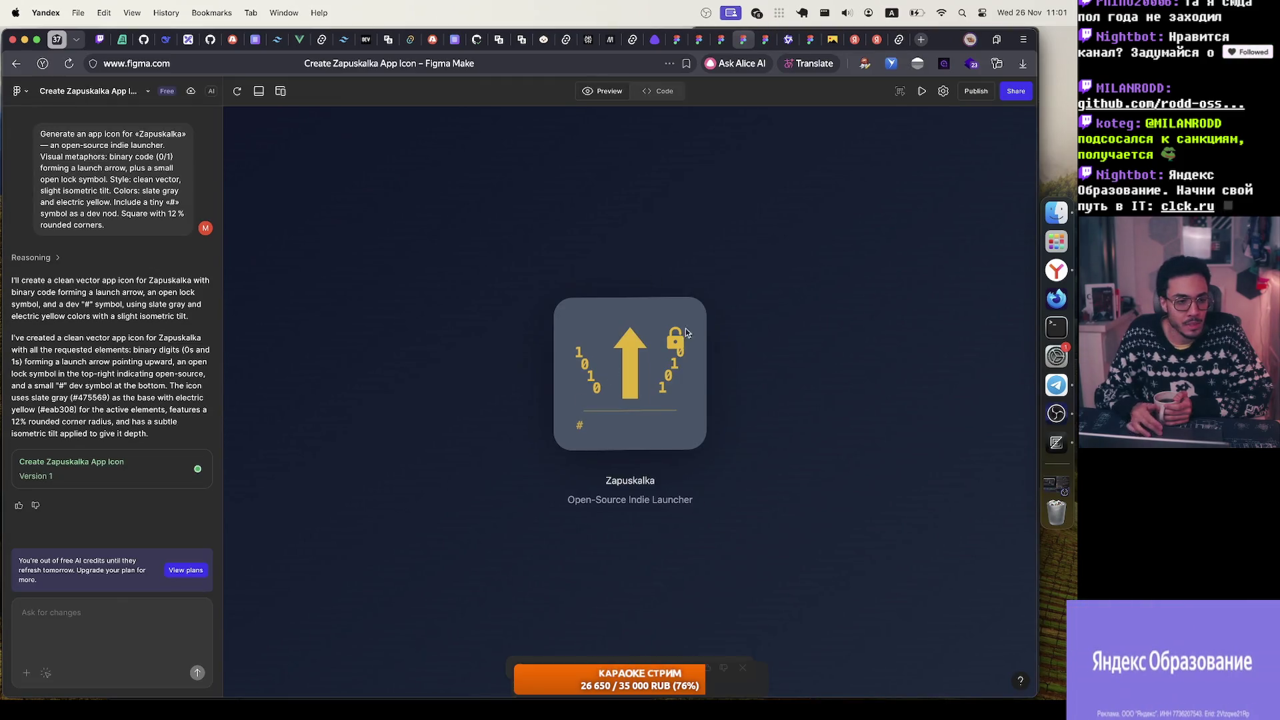
Step: Restore Version 1 of the 90s Indie Game Launcher Icon, then move to the Qwen chat
click(765, 44)
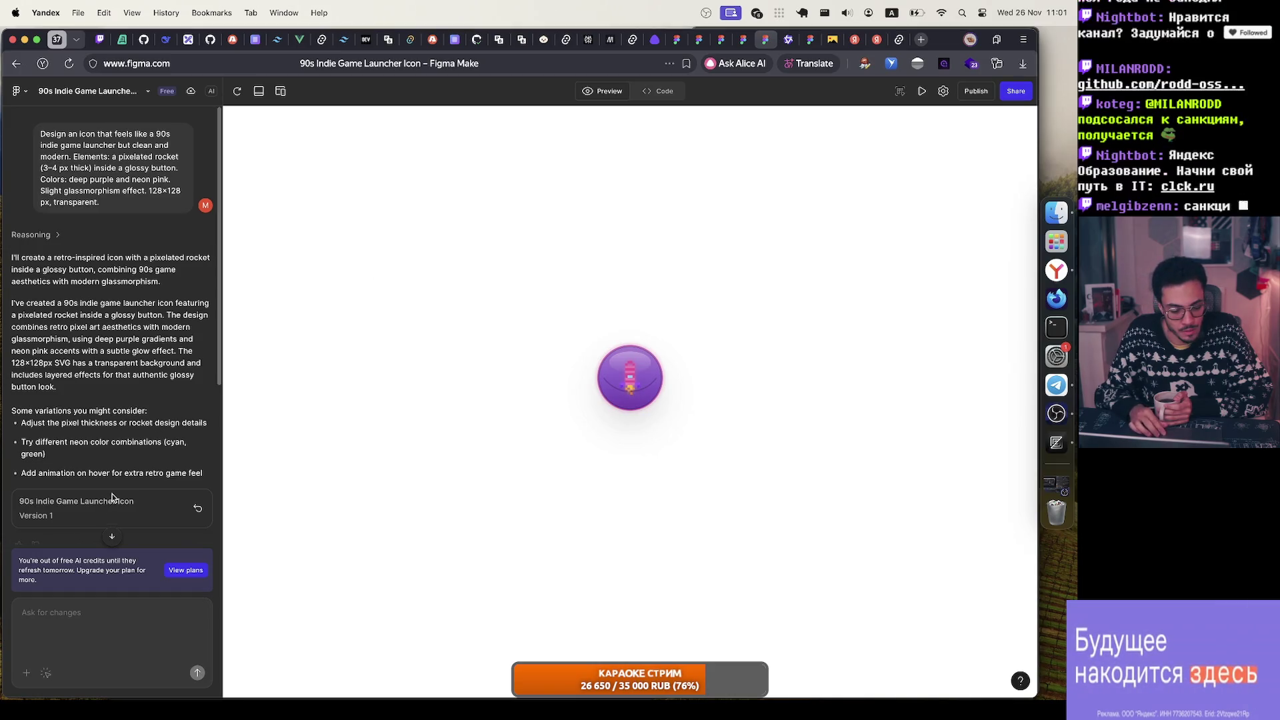
scroll(113, 500, down, 5)
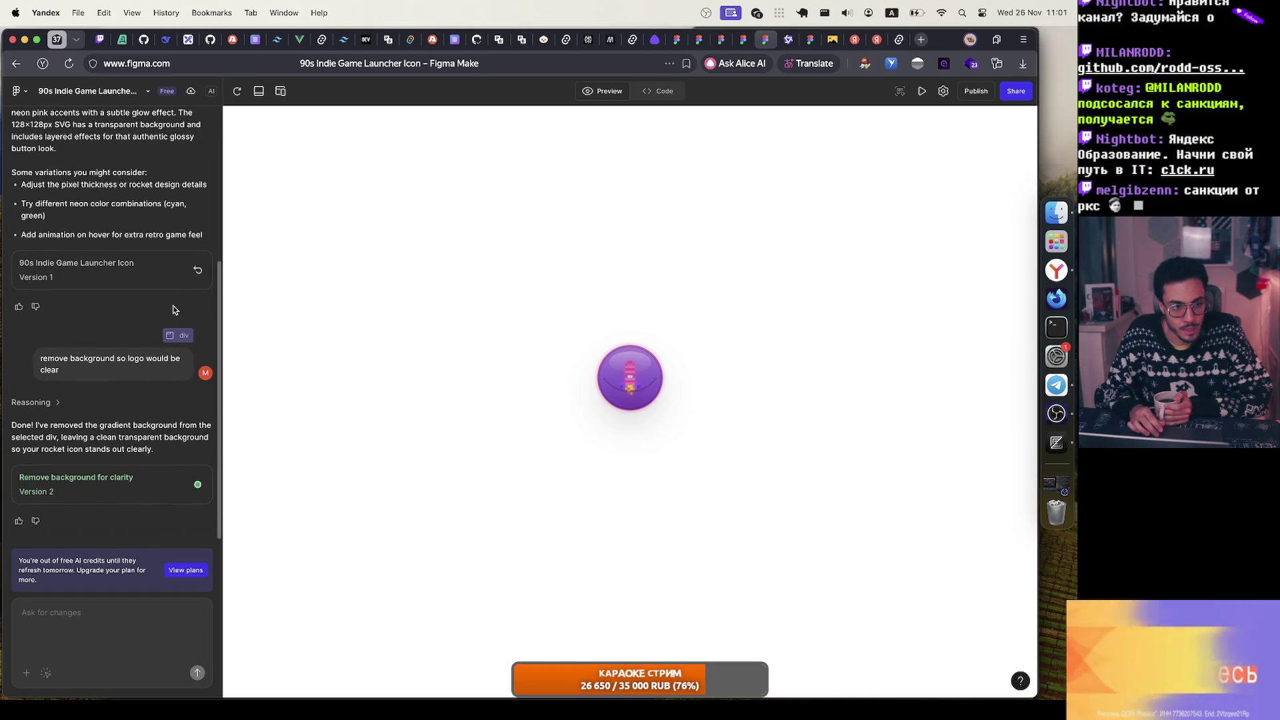
click(198, 270)
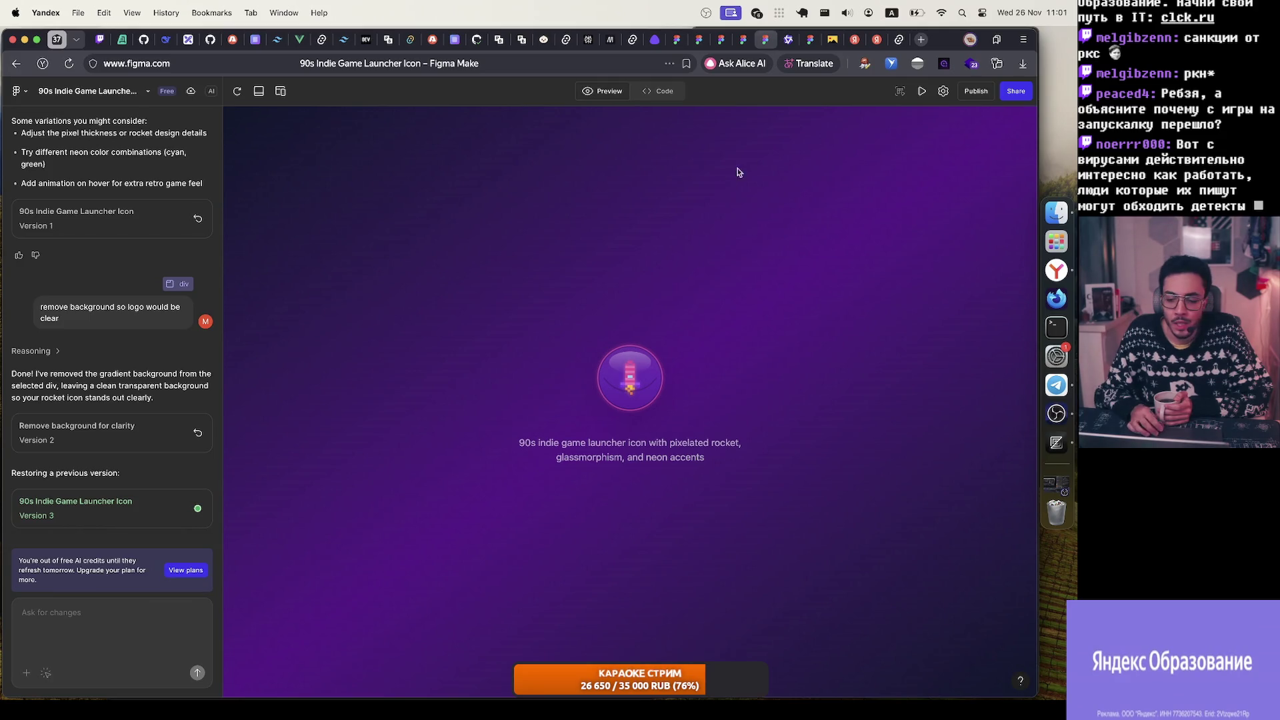
click(786, 48)
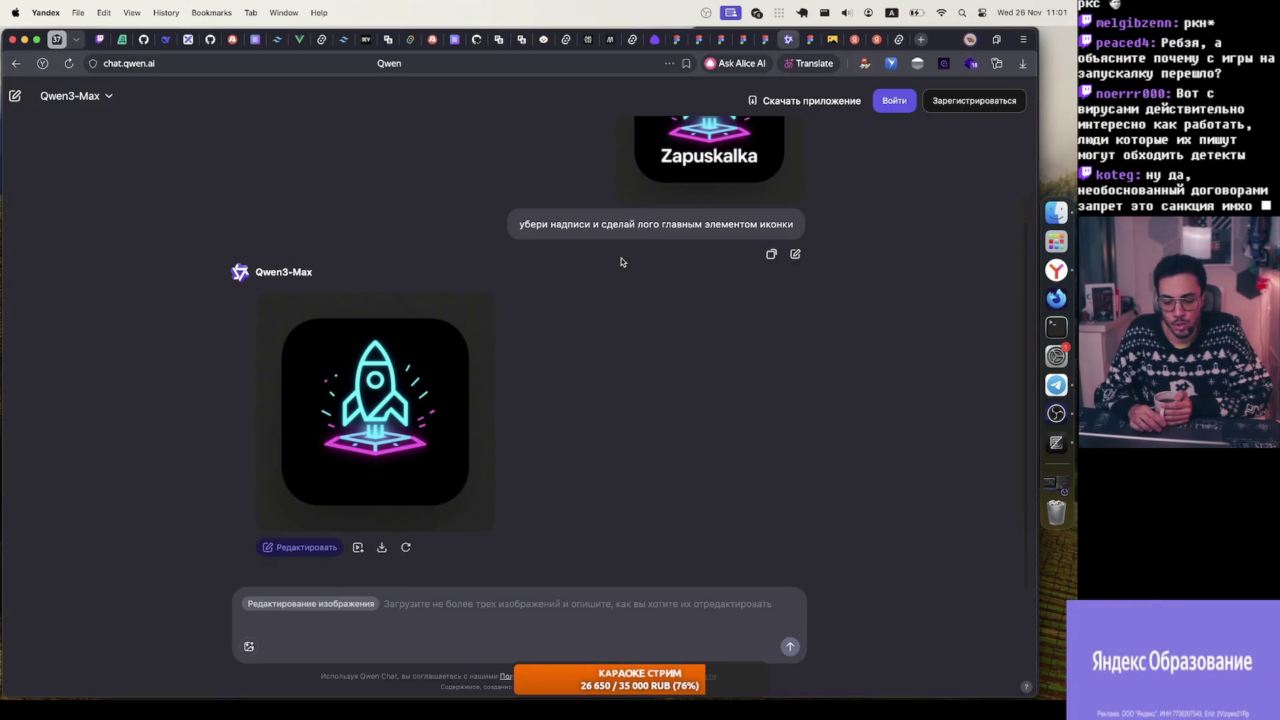
Step: Look over Qwen's text-free neon rocket icon, then switch to the Untitled Figma file
scroll(622, 262, down, 3)
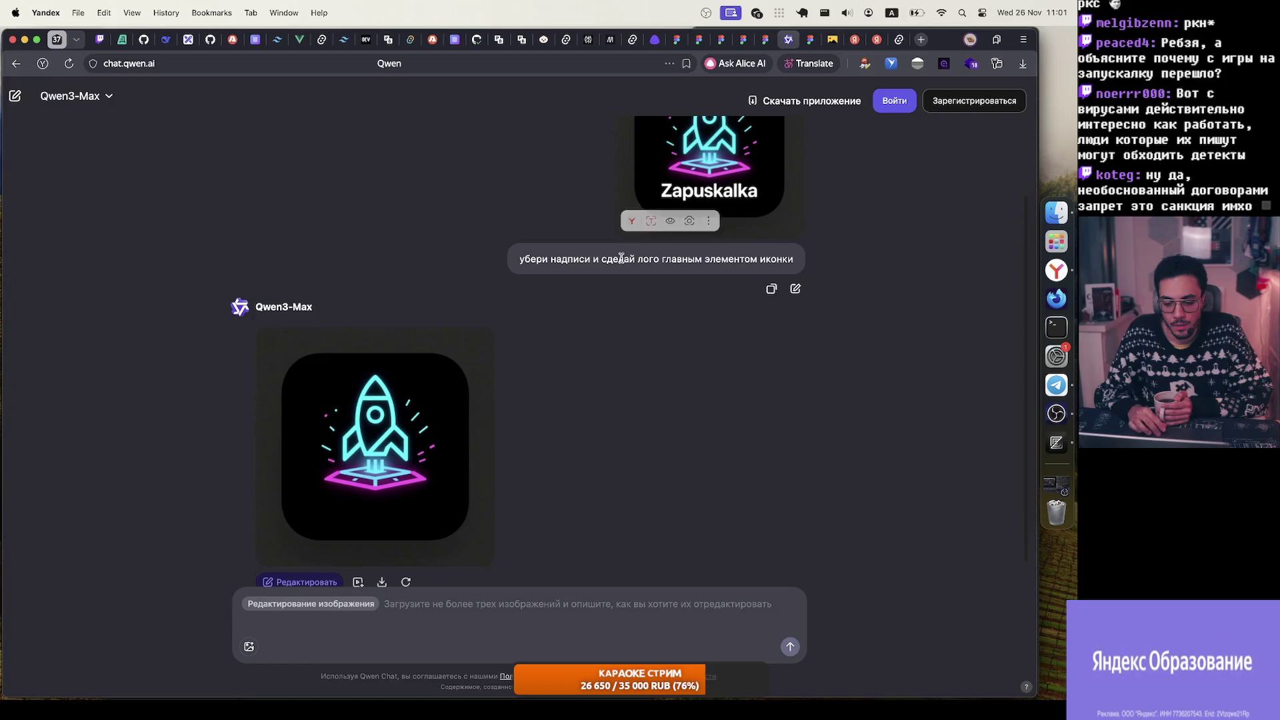
scroll(678, 226, up, 3)
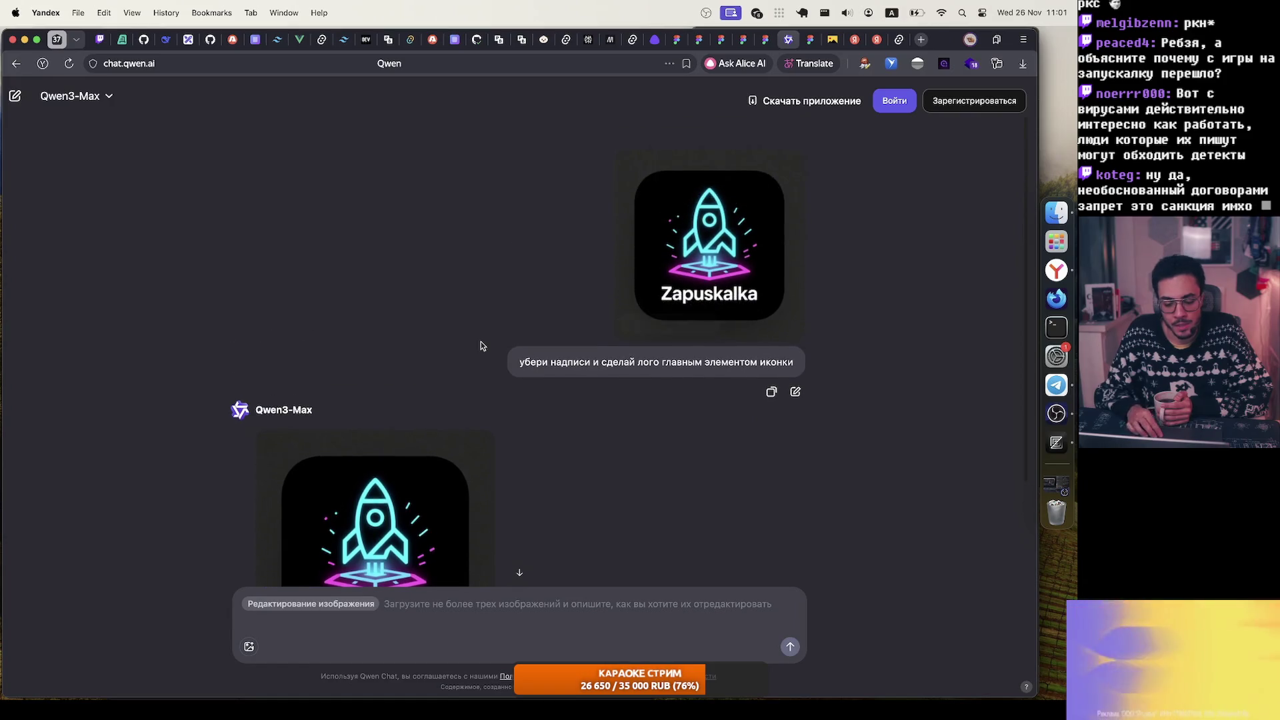
scroll(724, 287, down, 2)
scroll(710, 270, up, 2)
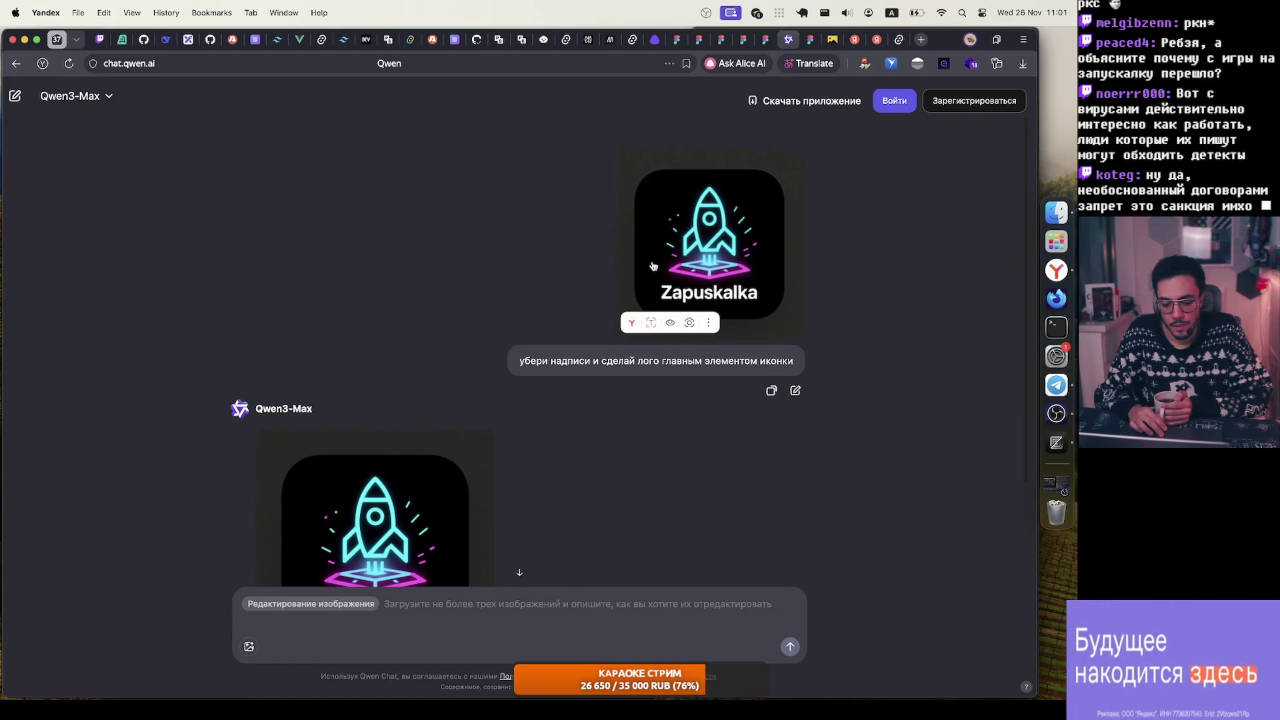
scroll(671, 298, down, 4)
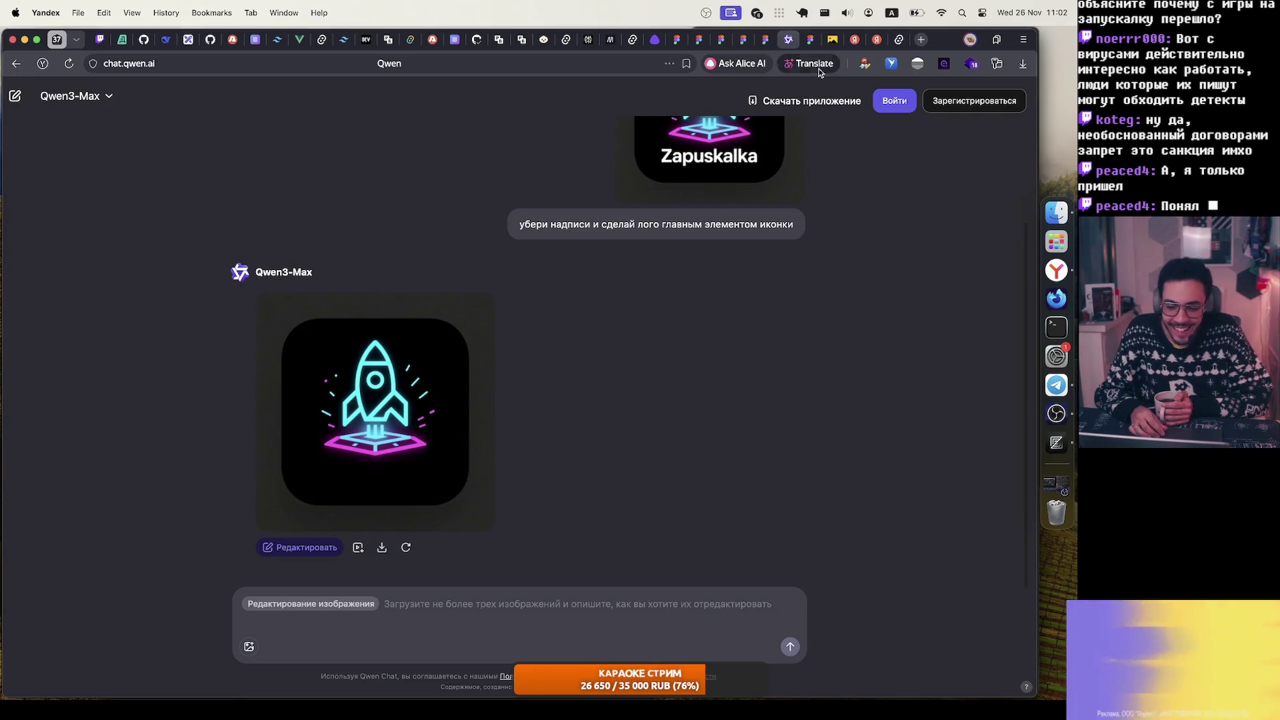
mouse_move(812, 44)
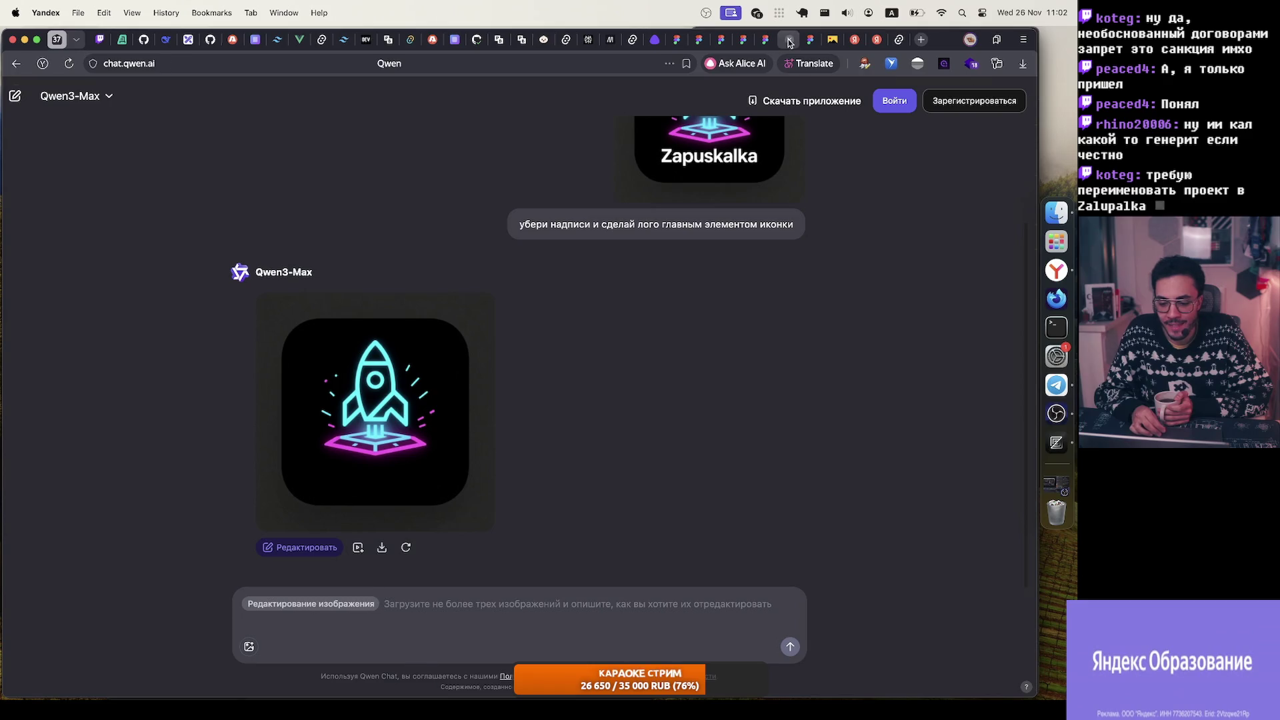
click(790, 42)
scroll(658, 204, down, 5)
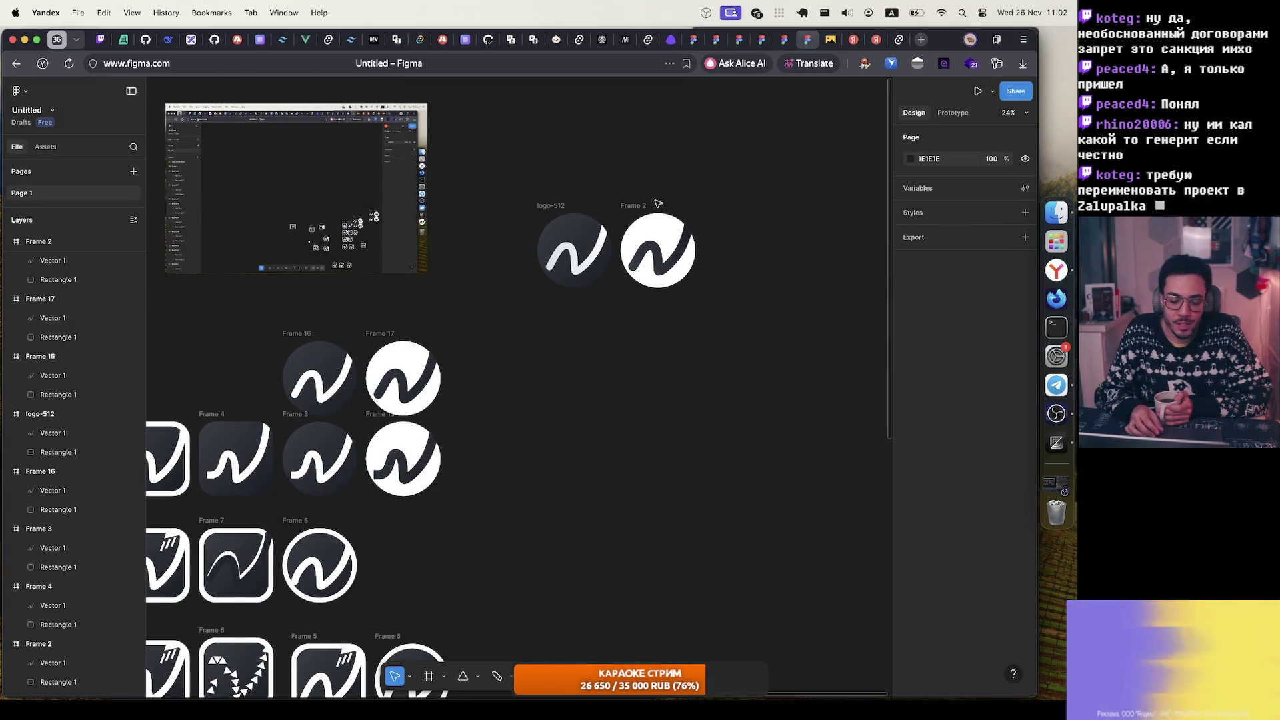
scroll(658, 205, down, 5)
scroll(658, 204, up, 6)
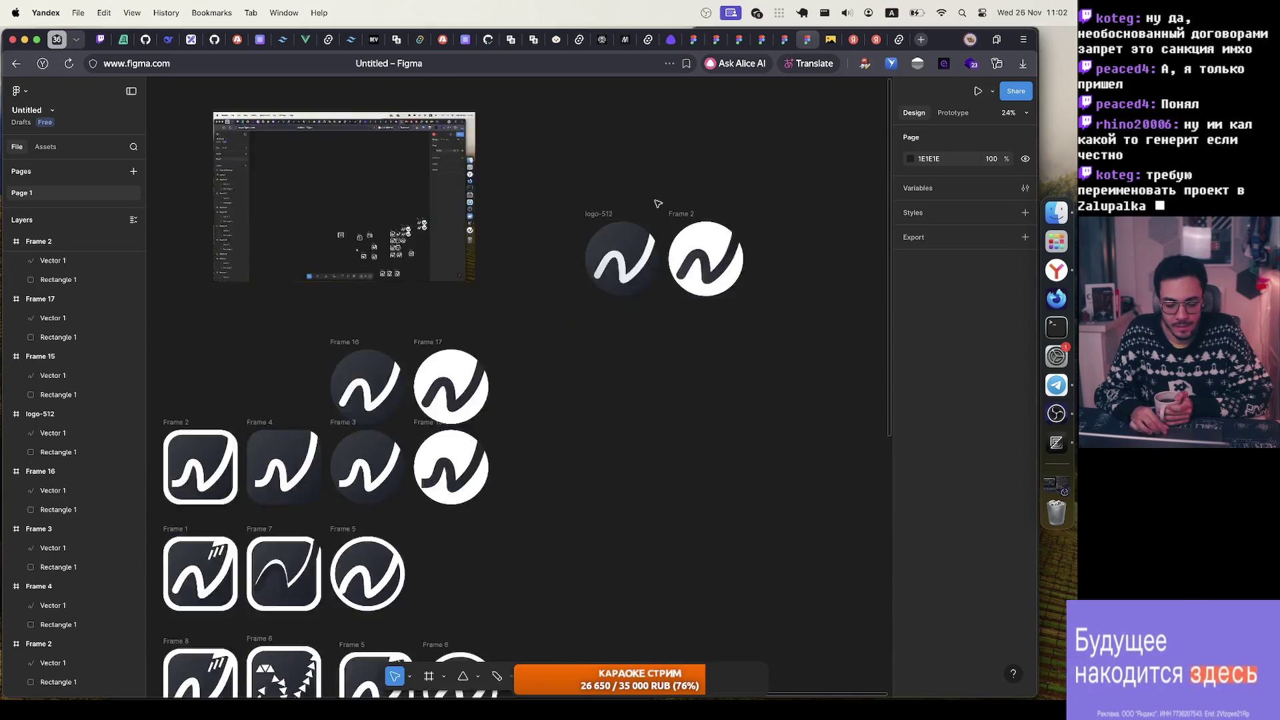
scroll(659, 204, down, 10)
scroll(655, 208, up, 5)
scroll(655, 208, left, 7)
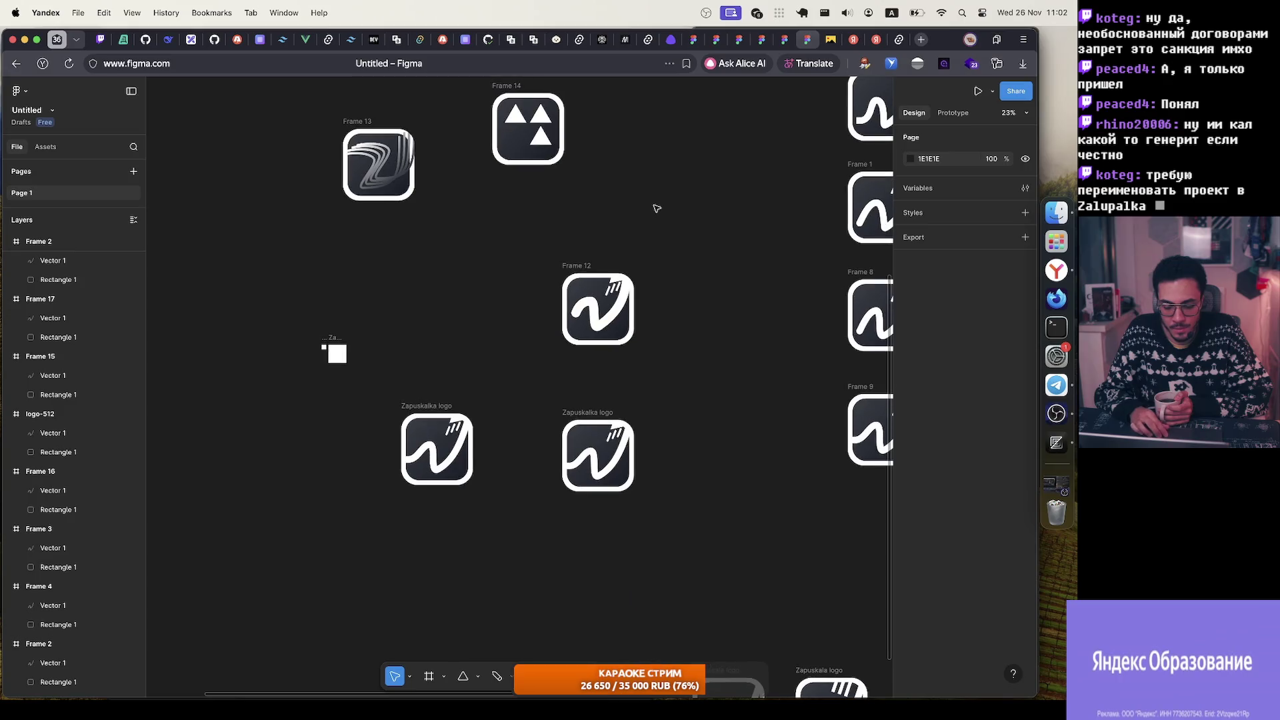
scroll(657, 209, up, 2)
scroll(657, 209, right, 1)
scroll(577, 449, right, 5)
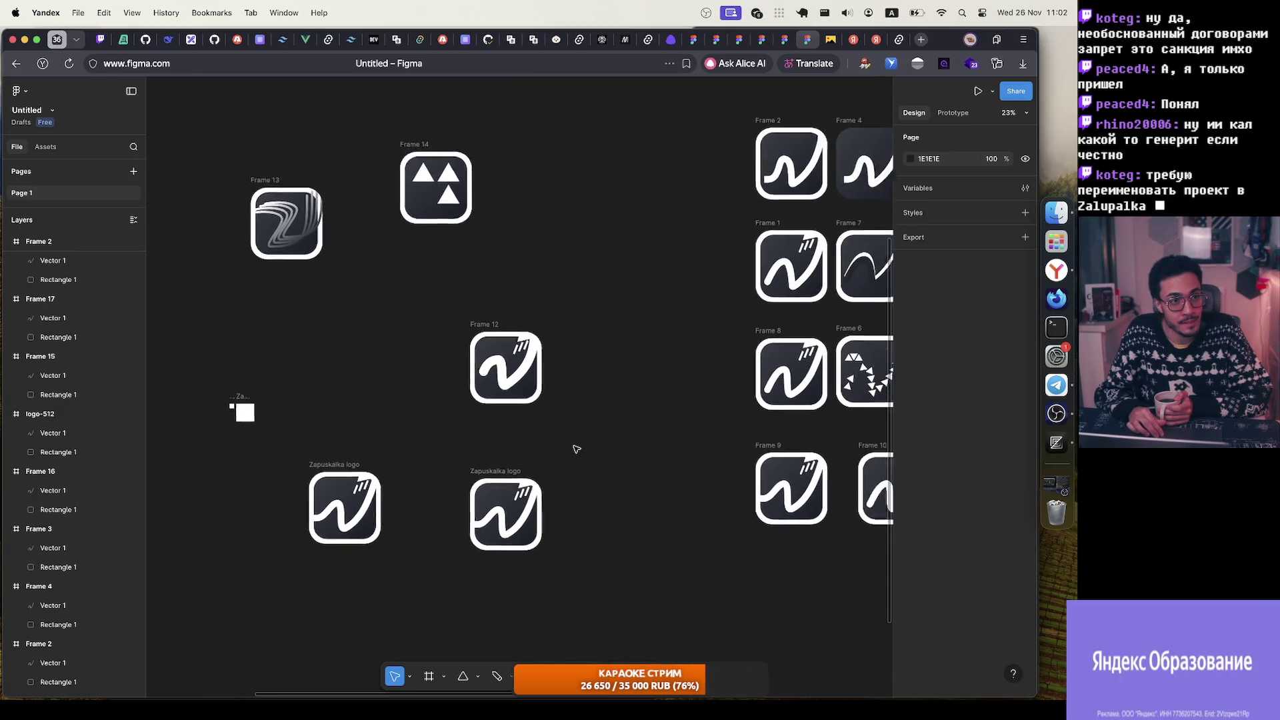
scroll(576, 449, right, 4)
scroll(577, 448, down, 1)
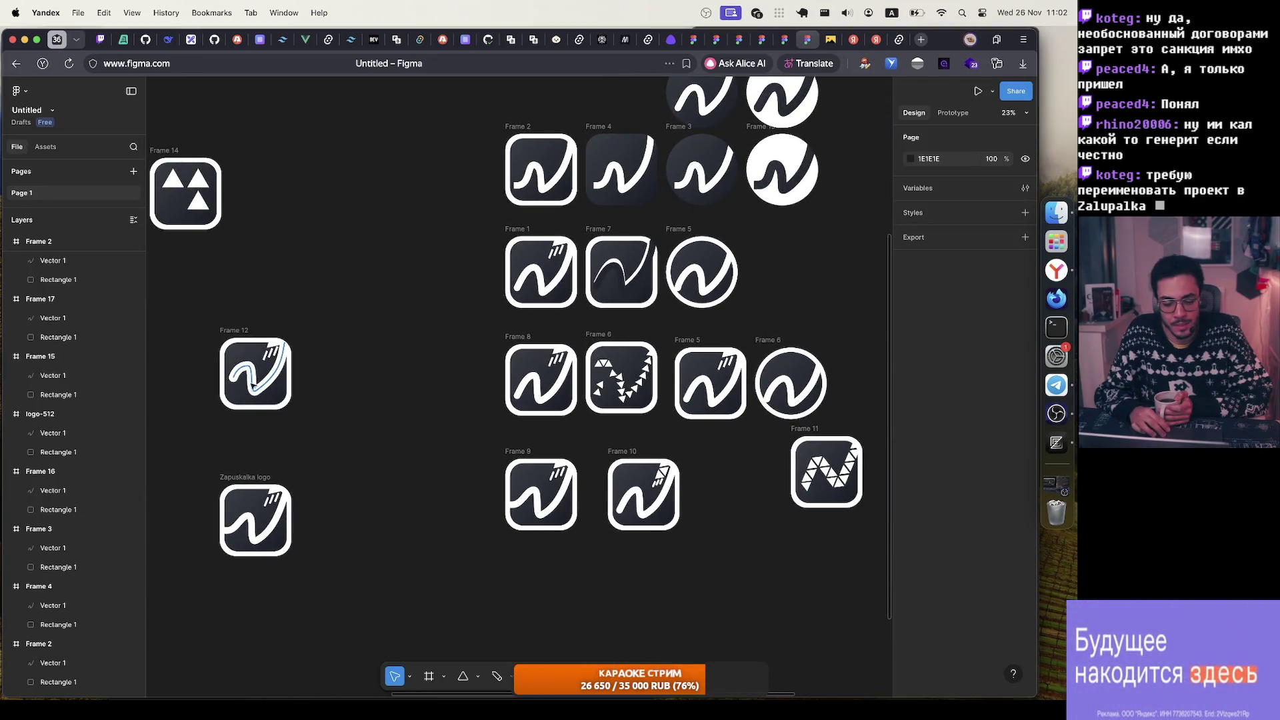
scroll(442, 427, down, 5)
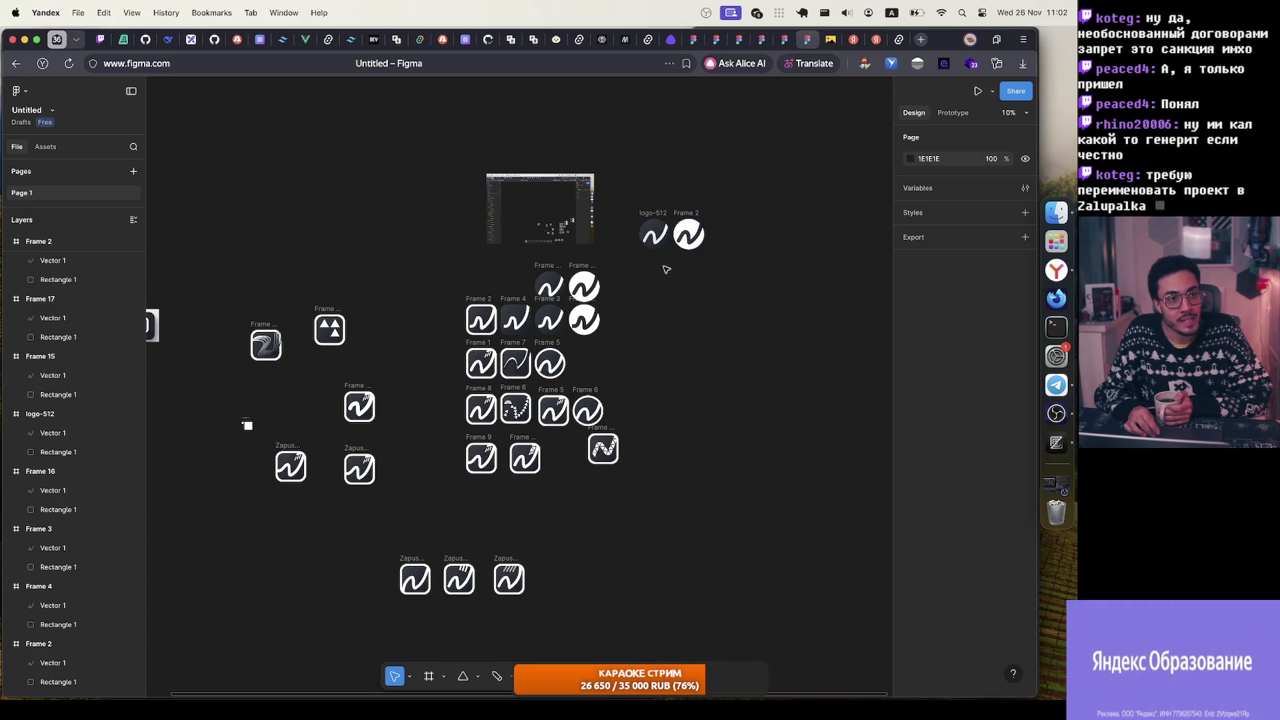
scroll(651, 250, up, 5)
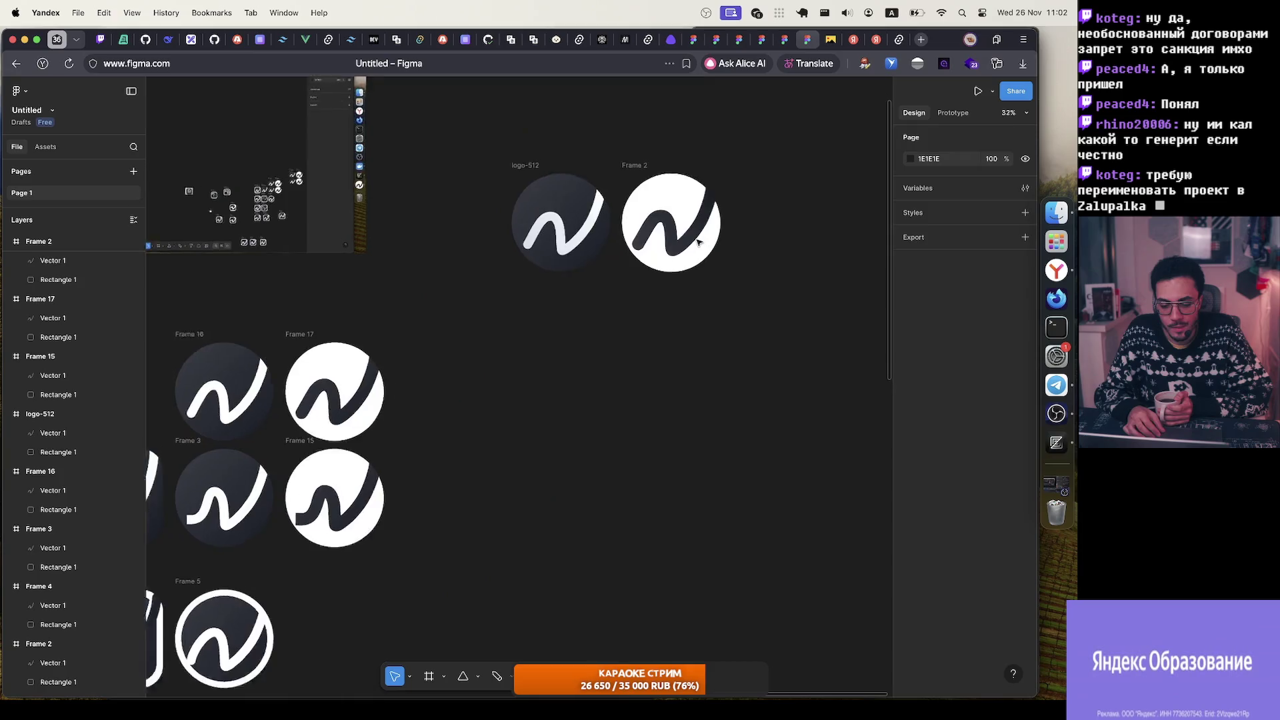
scroll(694, 252, up, 3)
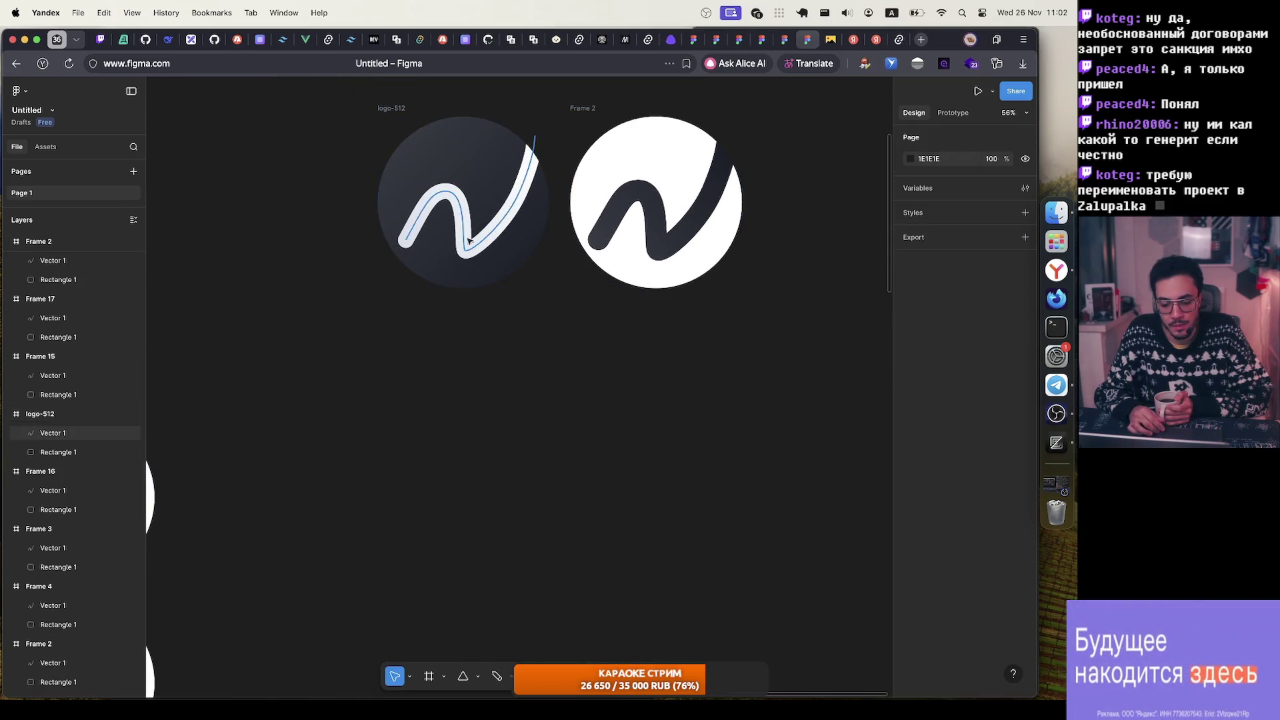
scroll(511, 304, up, 3)
scroll(512, 304, right, 3)
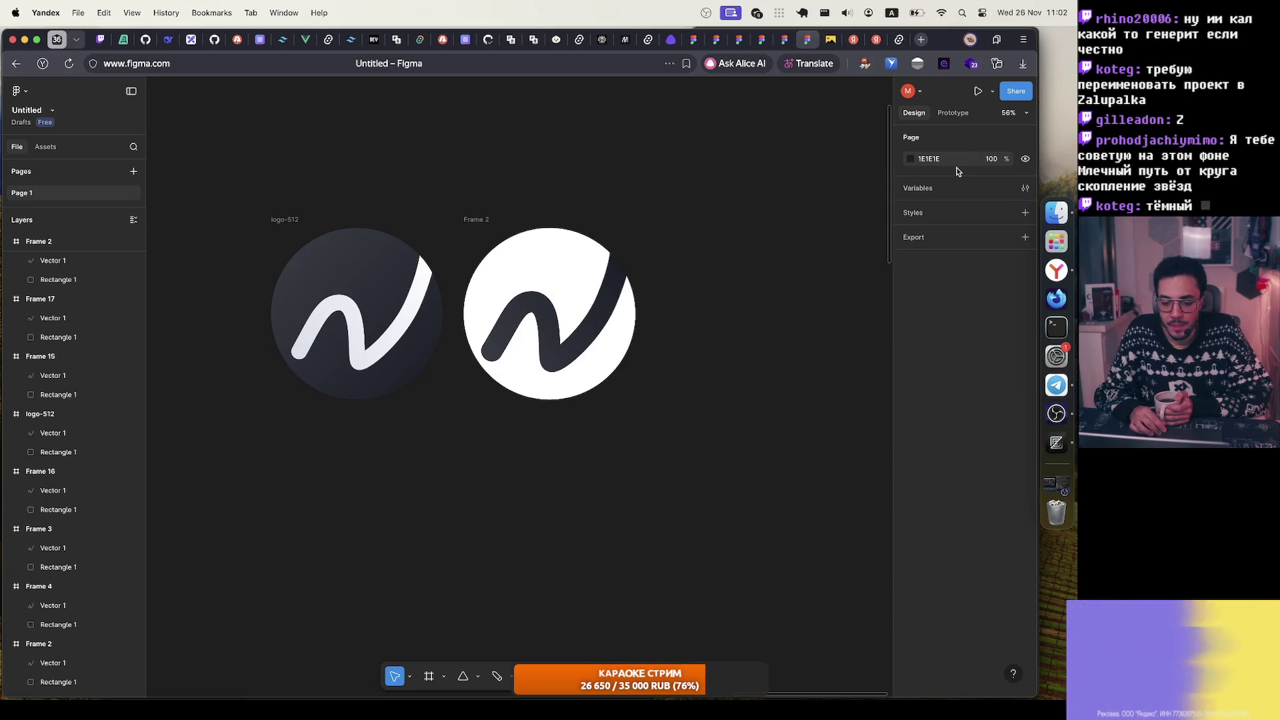
mouse_move(846, 44)
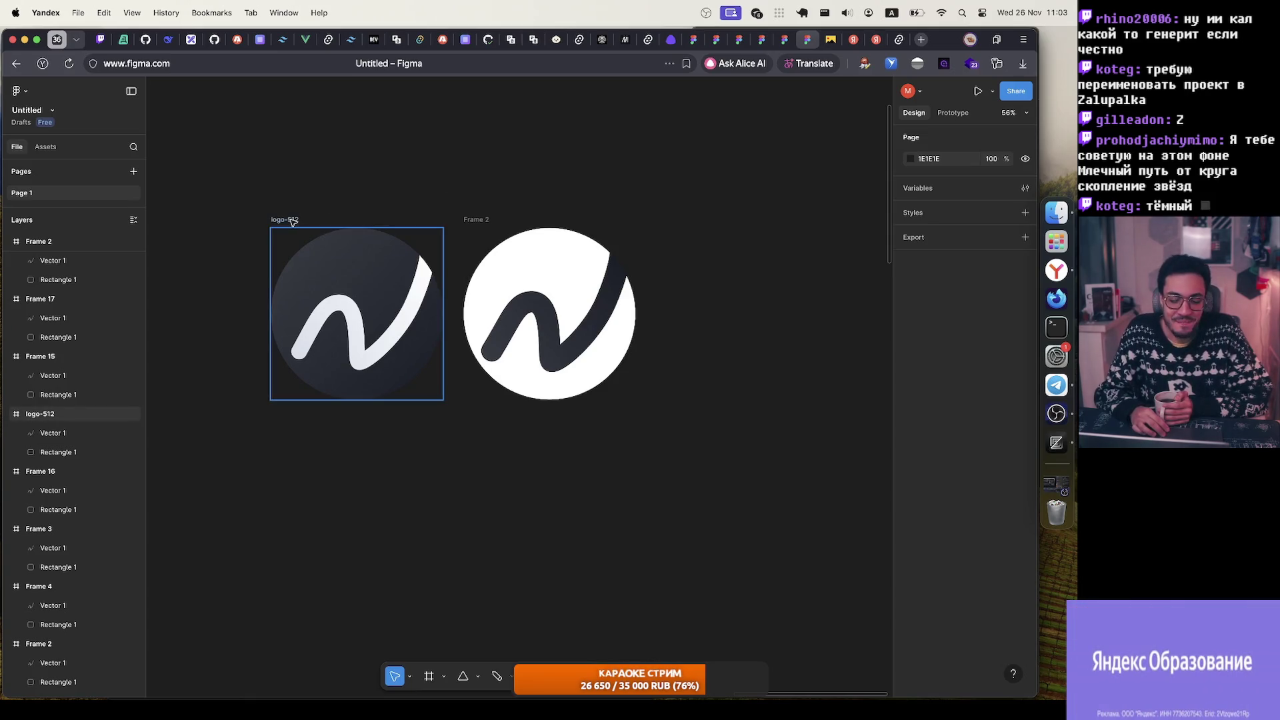
key(Escape)
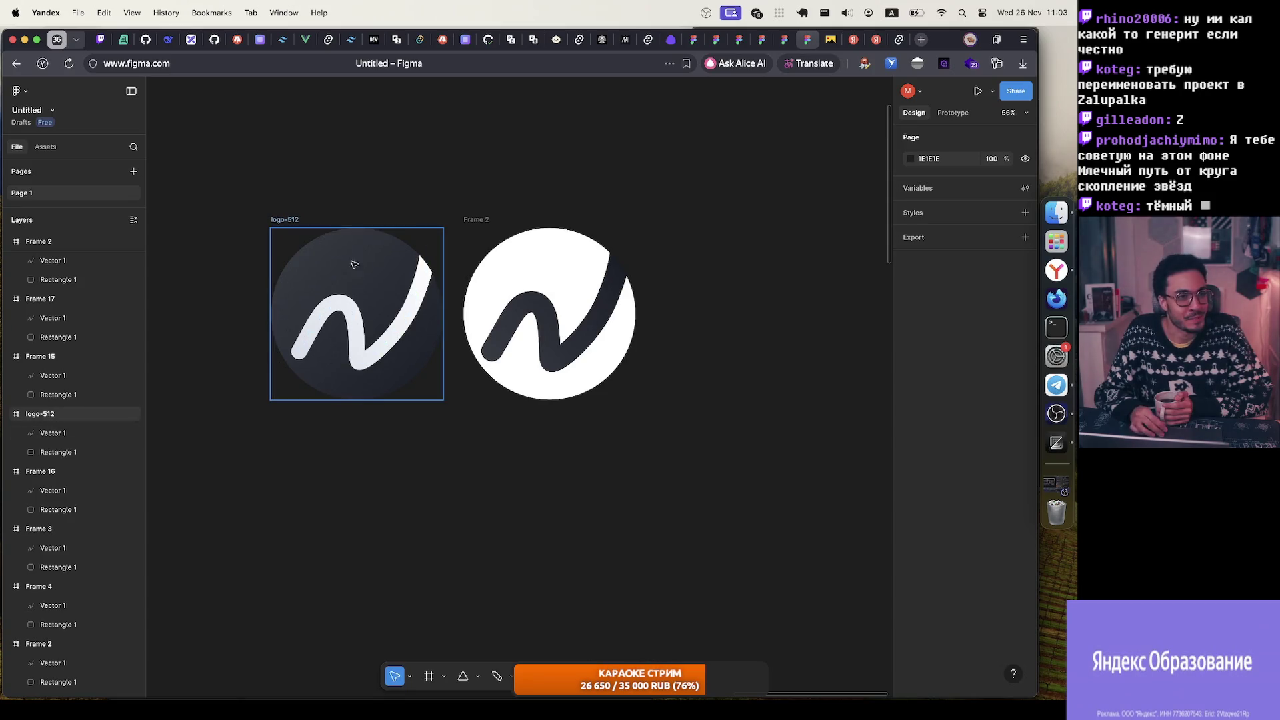
key(Escape)
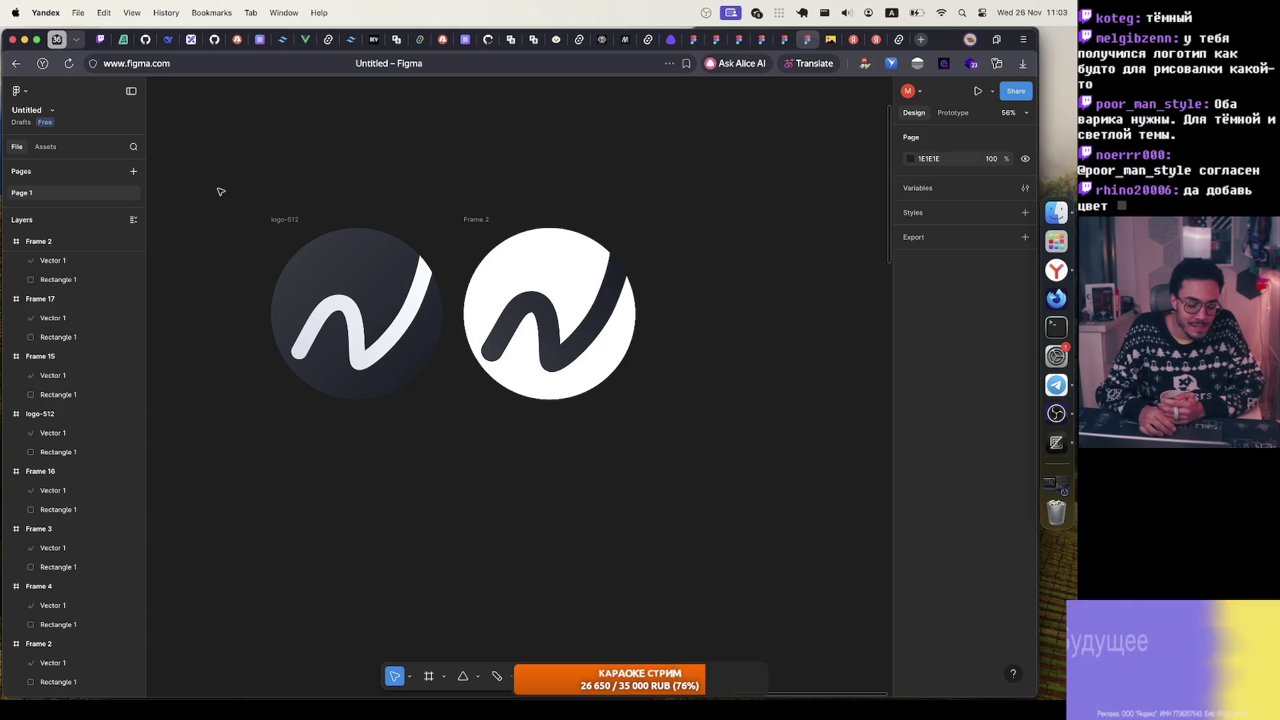
click(326, 320)
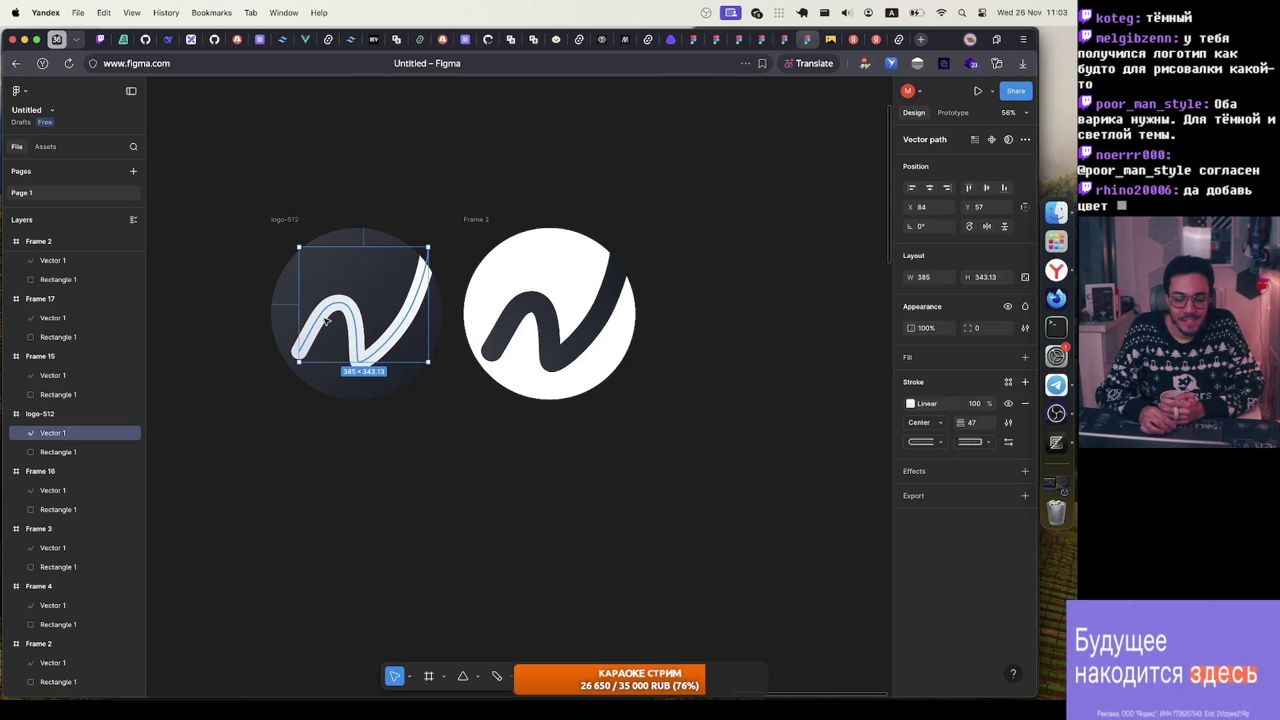
mouse_move(431, 242)
mouse_down()
mouse_move(448, 287)
mouse_move(443, 334)
mouse_up()
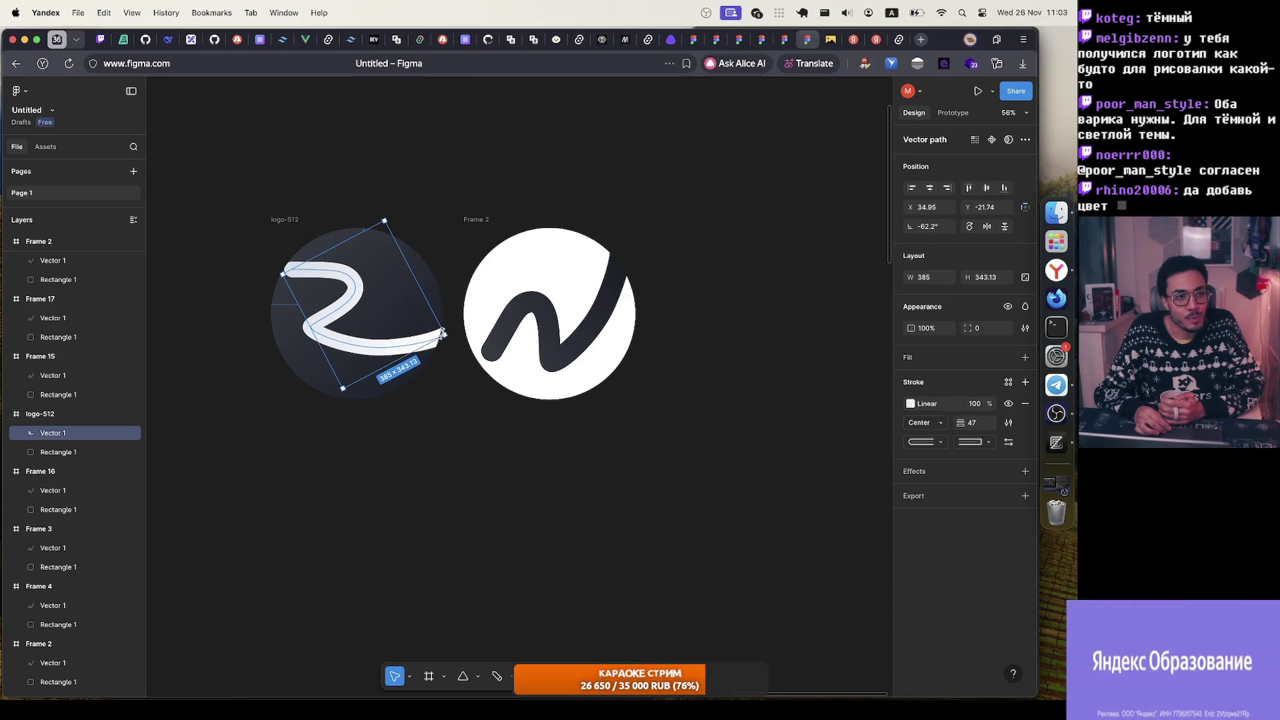
click(492, 201)
key(ctrl+z)
key(super+z)
click(492, 203)
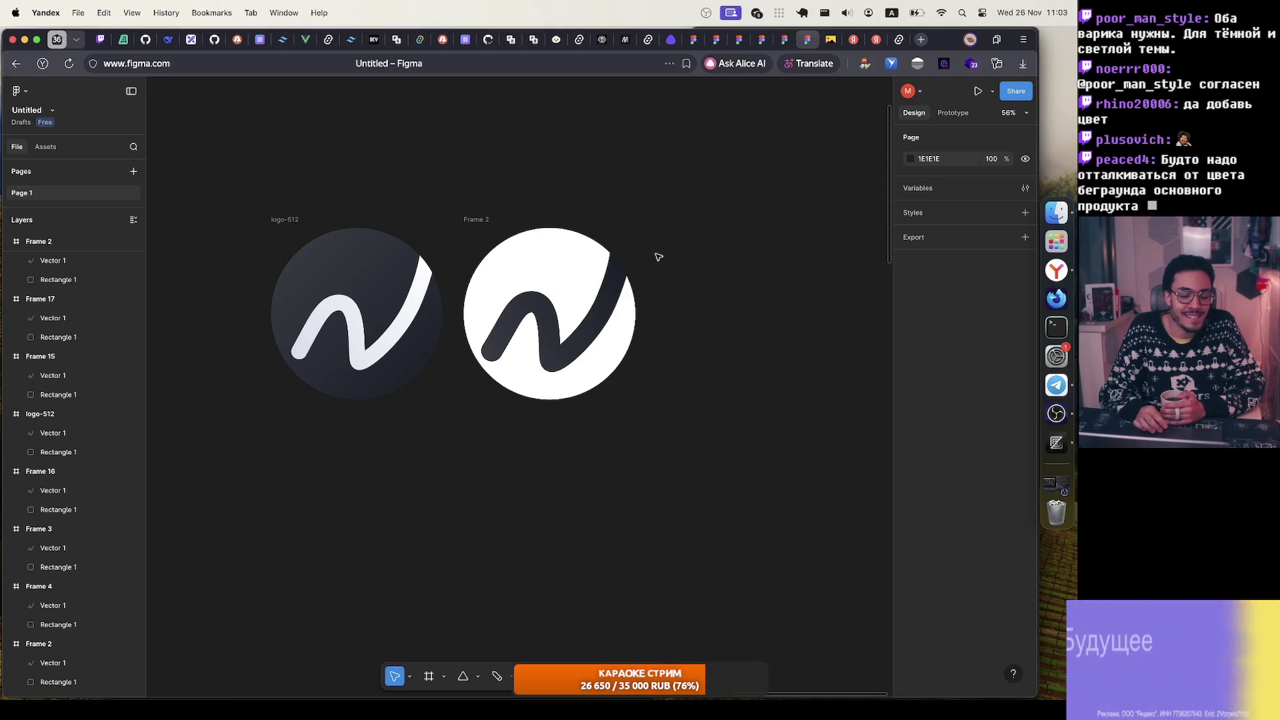
click(402, 321)
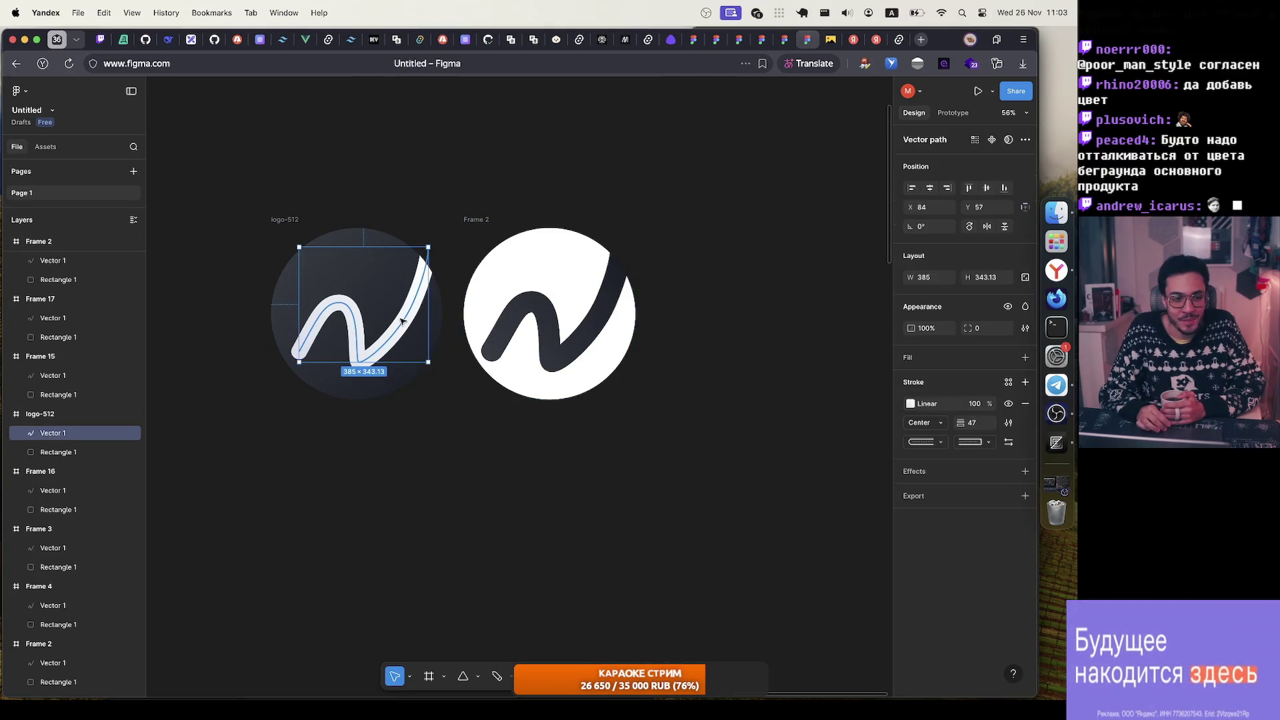
click(425, 186)
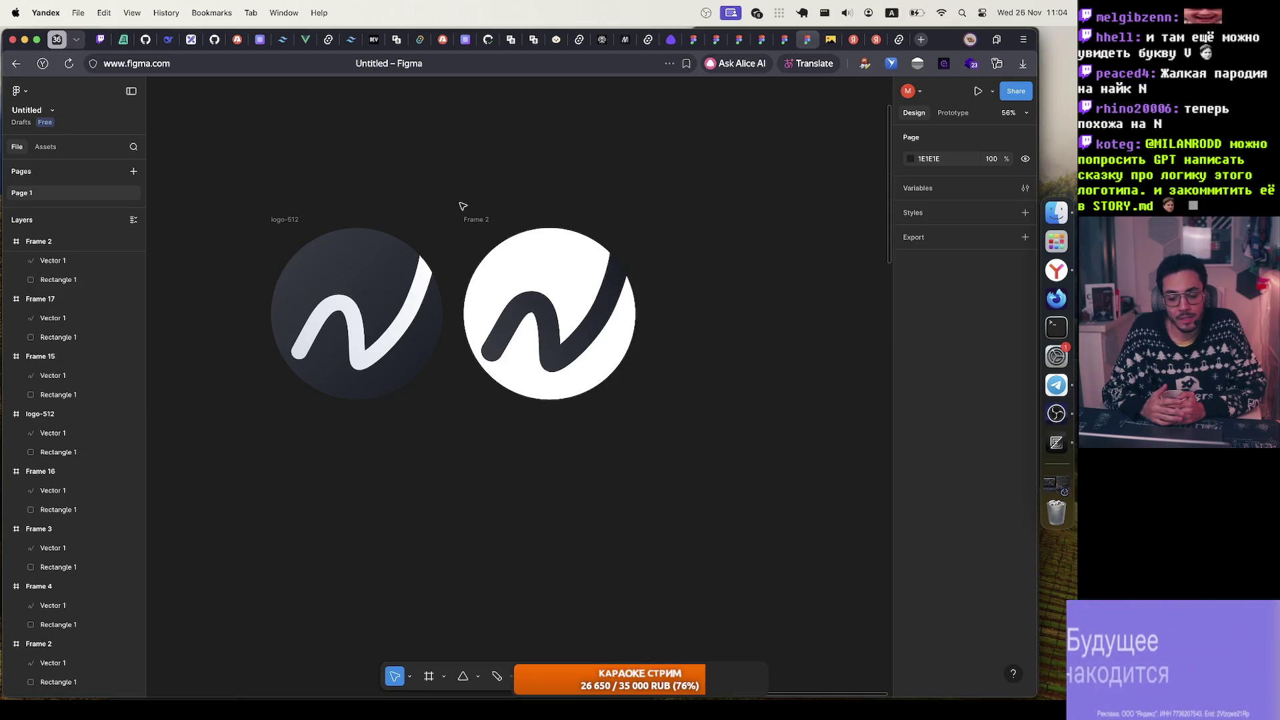
click(428, 262)
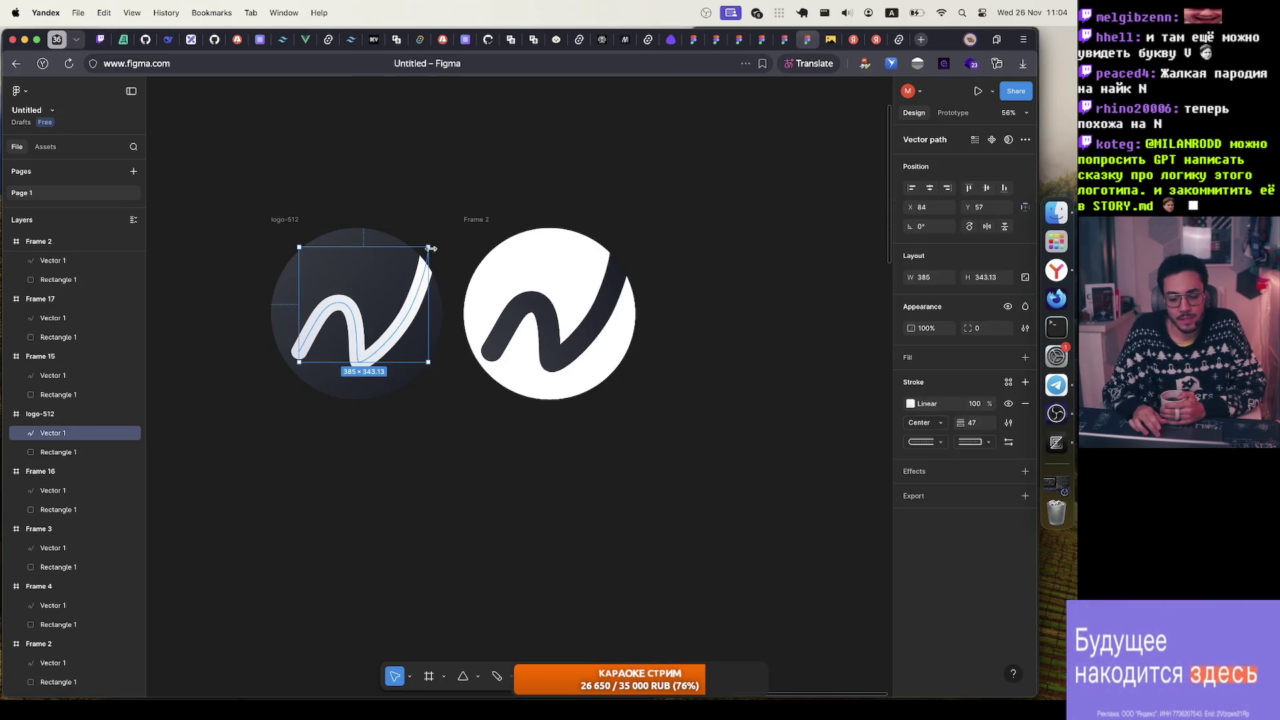
drag(429, 238, 449, 277)
click(496, 182)
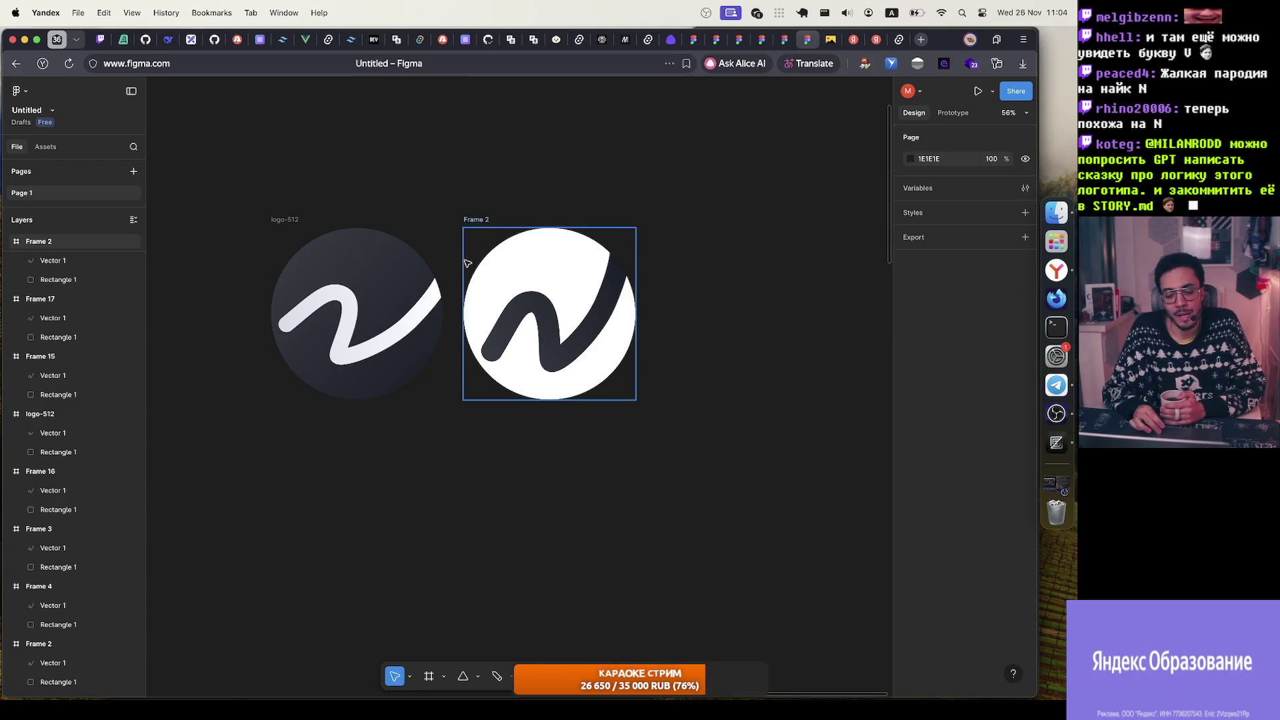
click(443, 285)
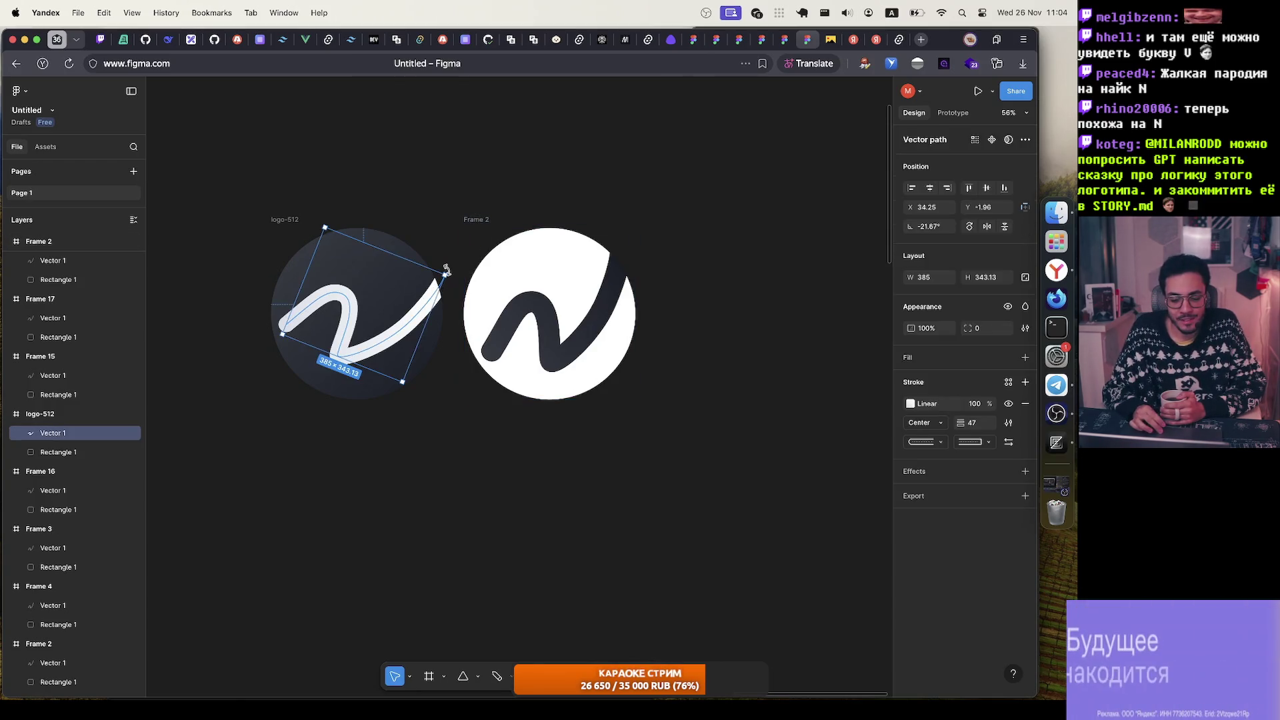
drag(451, 269, 448, 328)
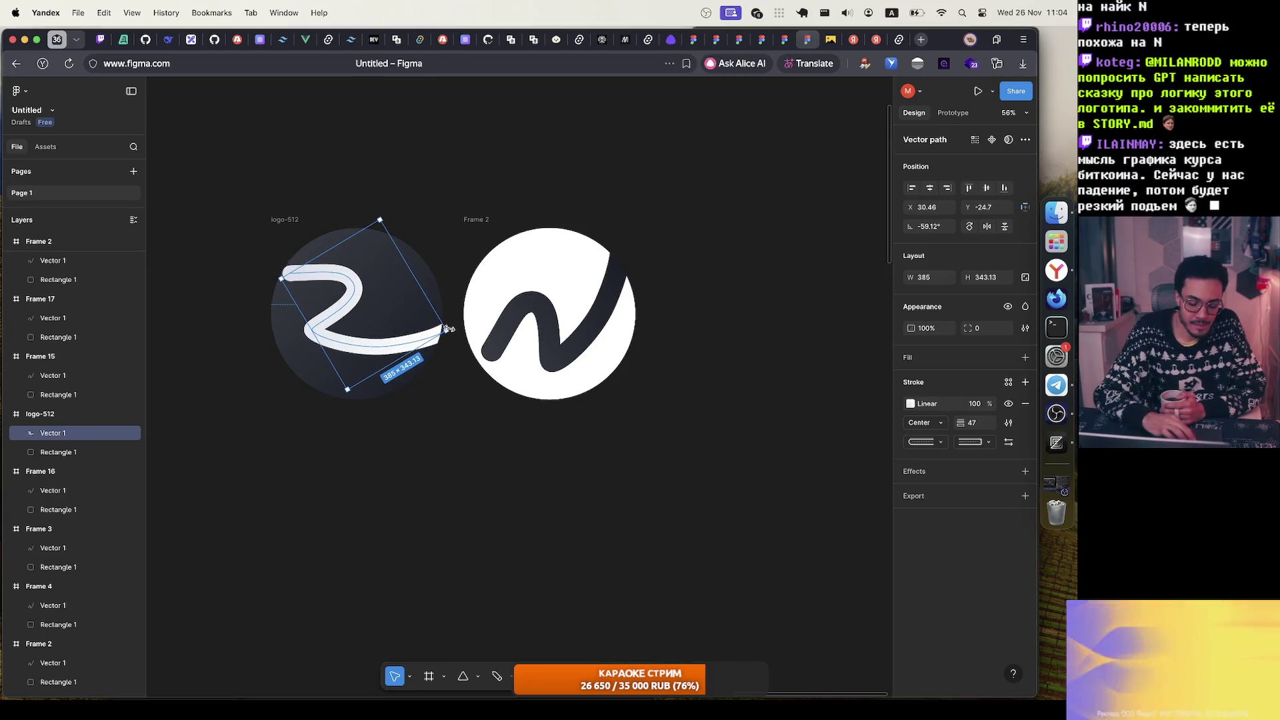
key(super+z)
click(452, 331)
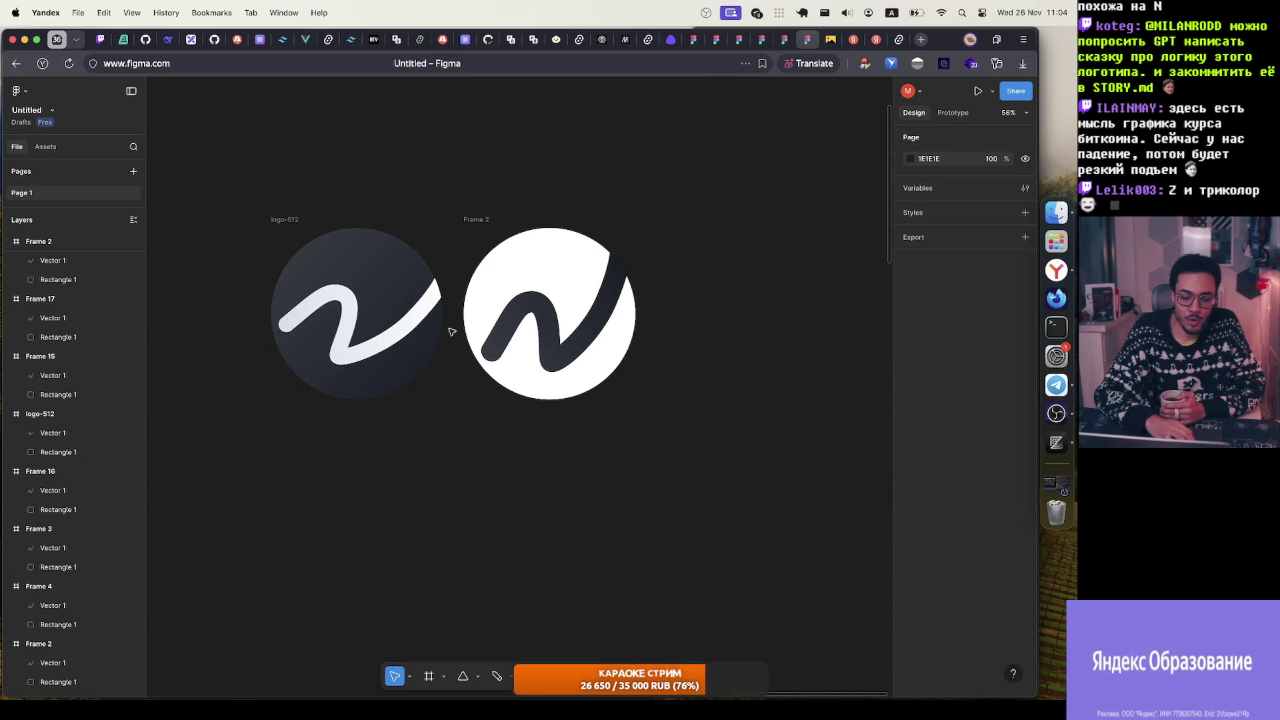
key(super+z)
key(super+z)
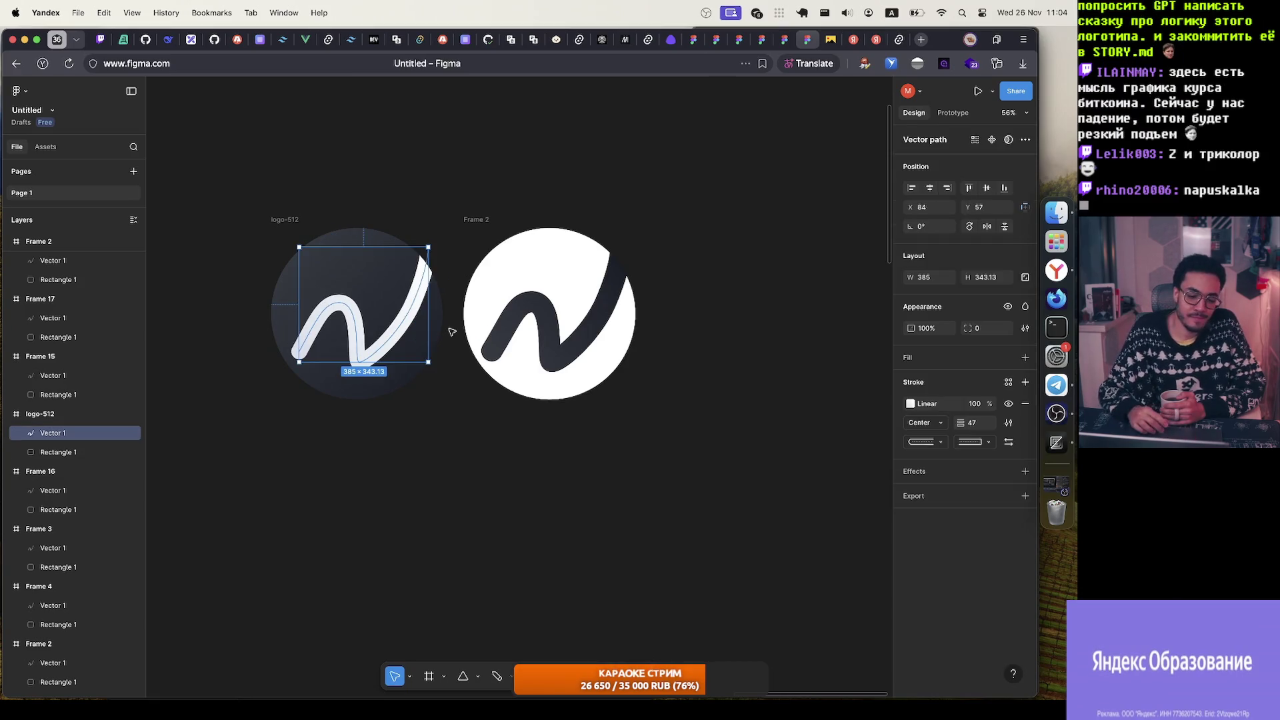
click(465, 194)
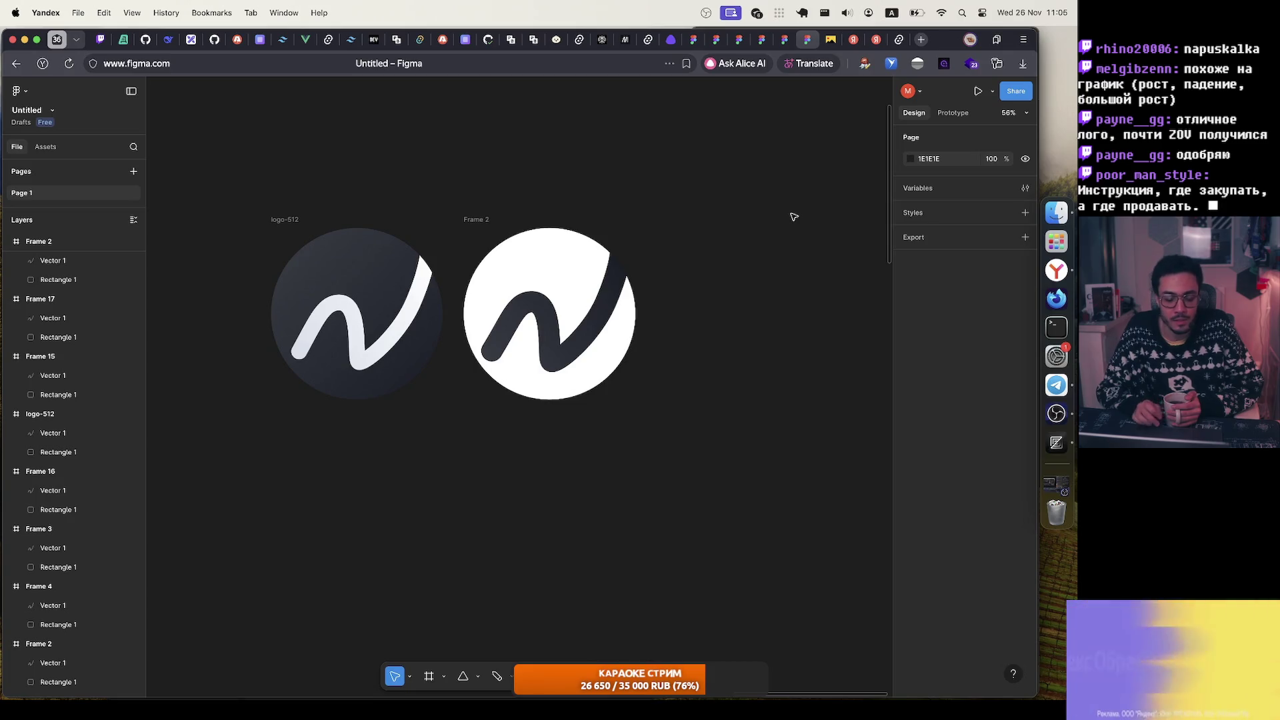
Step: Clear the selection of both logo frames and pick the Pencil tool
mouse_move(309, 200)
mouse_down()
mouse_move(386, 229)
mouse_move(468, 409)
mouse_up()
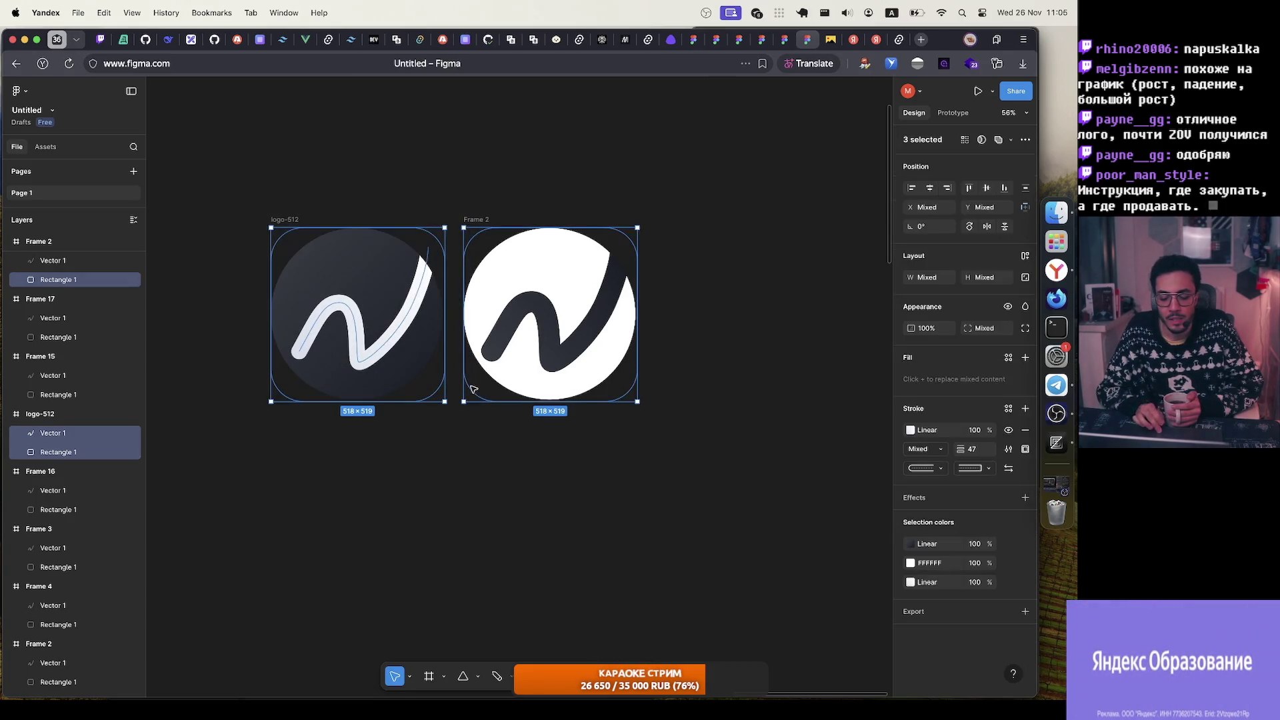
click(458, 478)
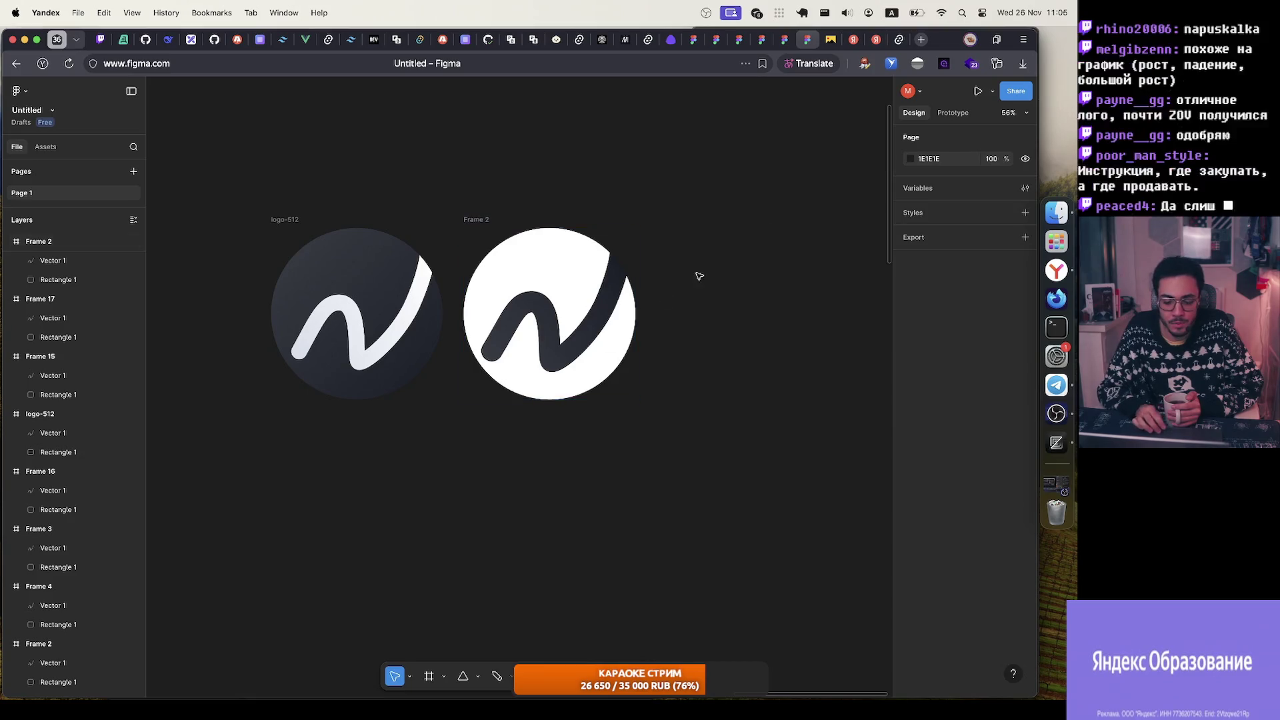
click(498, 678)
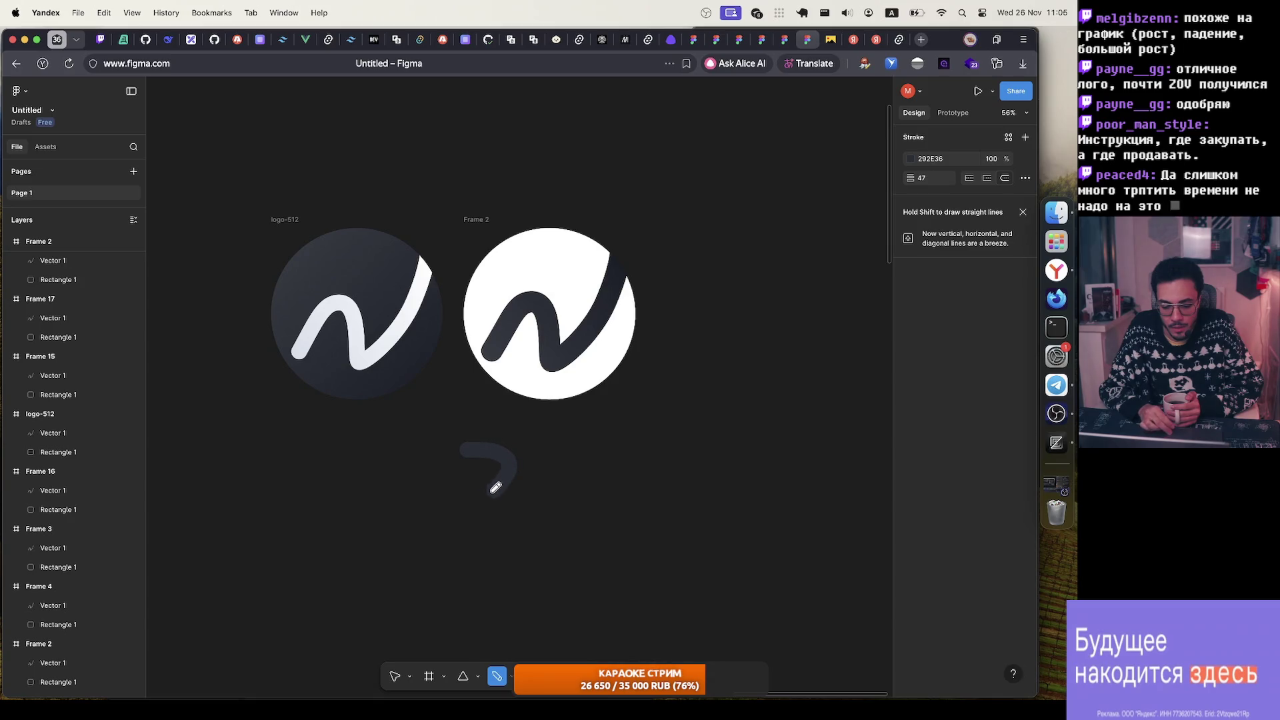
mouse_move(460, 540)
mouse_down()
mouse_move(567, 410)
mouse_move(572, 374)
mouse_up()
key(ctrl+z)
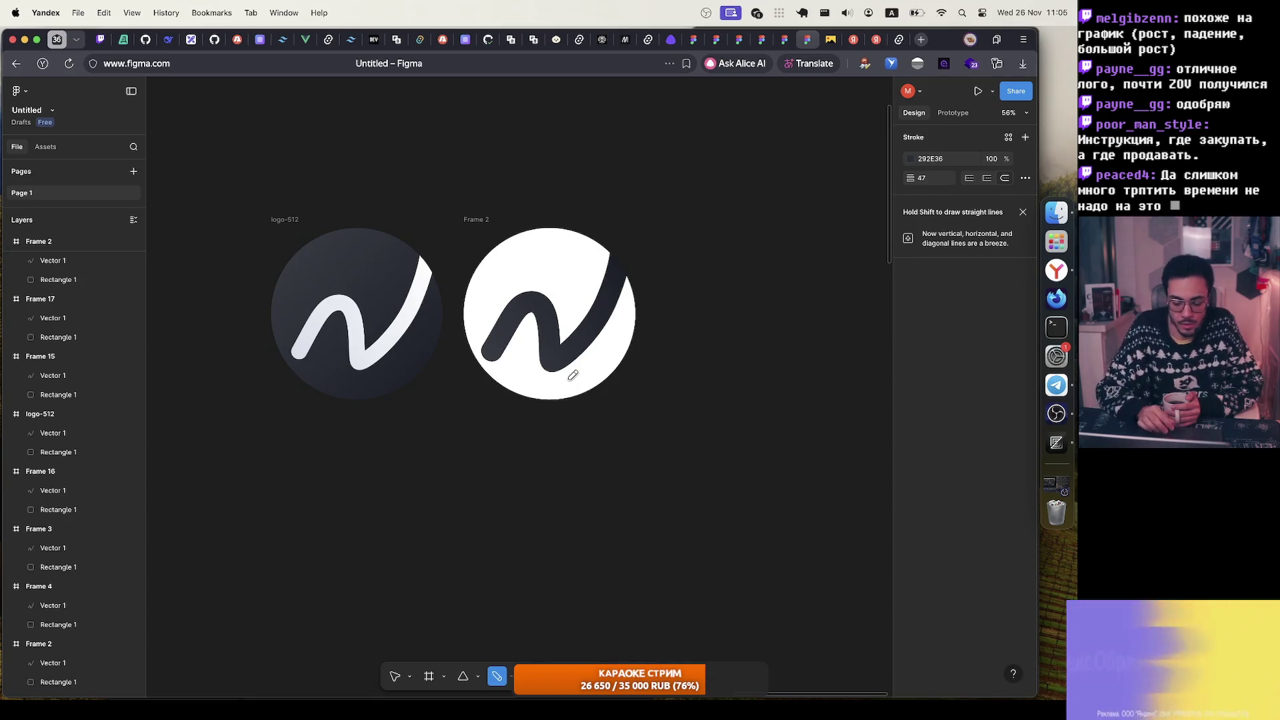
mouse_move(565, 445)
mouse_down()
mouse_move(580, 444)
mouse_move(585, 498)
mouse_up()
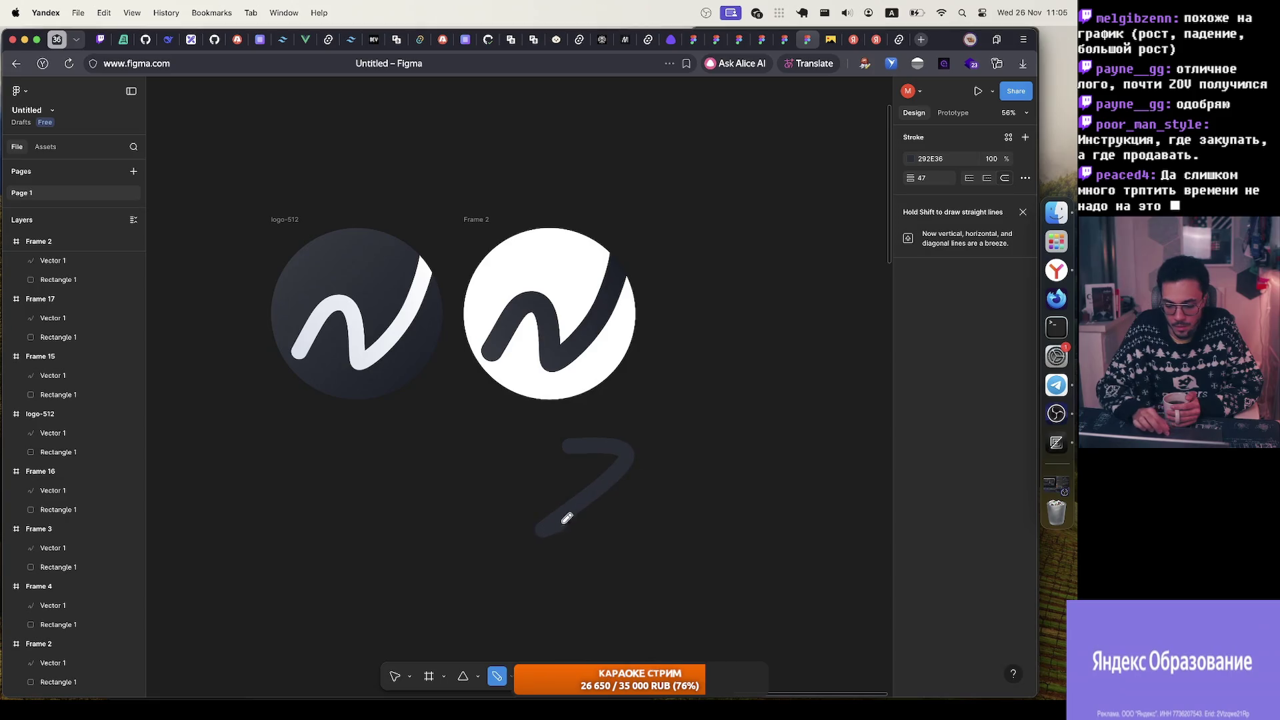
drag(686, 488, 643, 374)
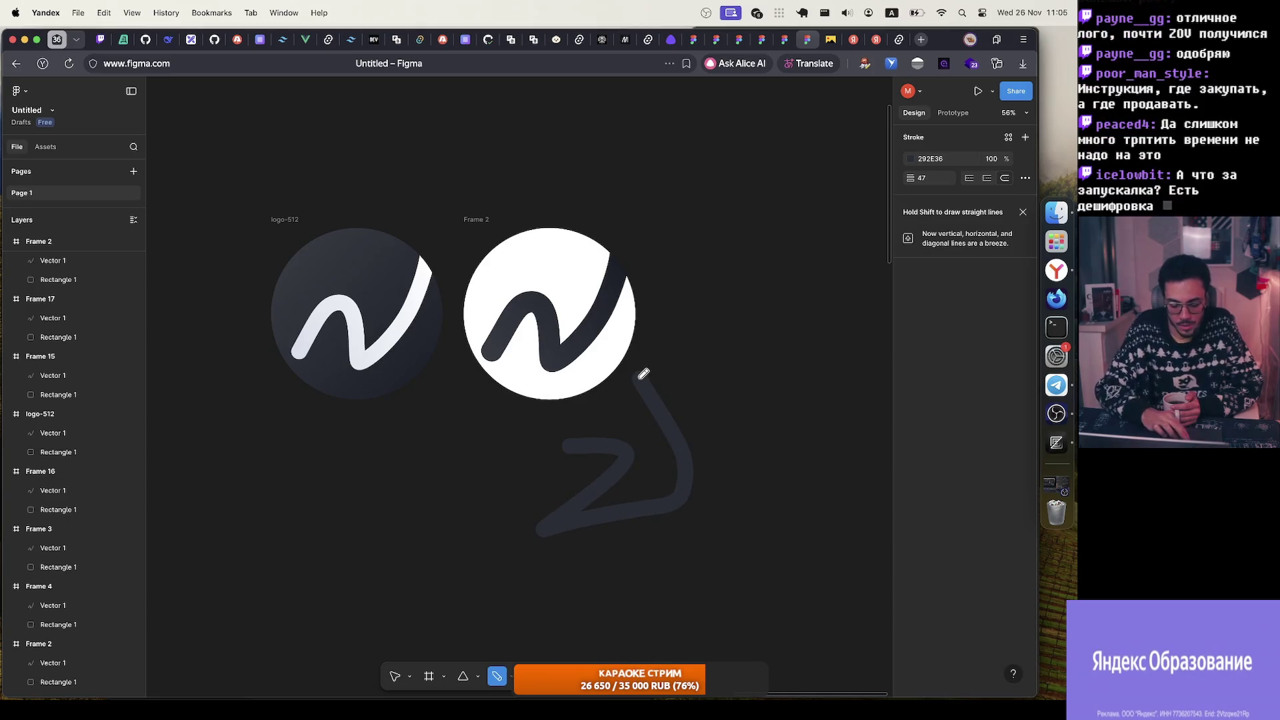
key(super+z)
mouse_move(600, 394)
mouse_down()
mouse_move(609, 431)
mouse_move(692, 309)
mouse_up()
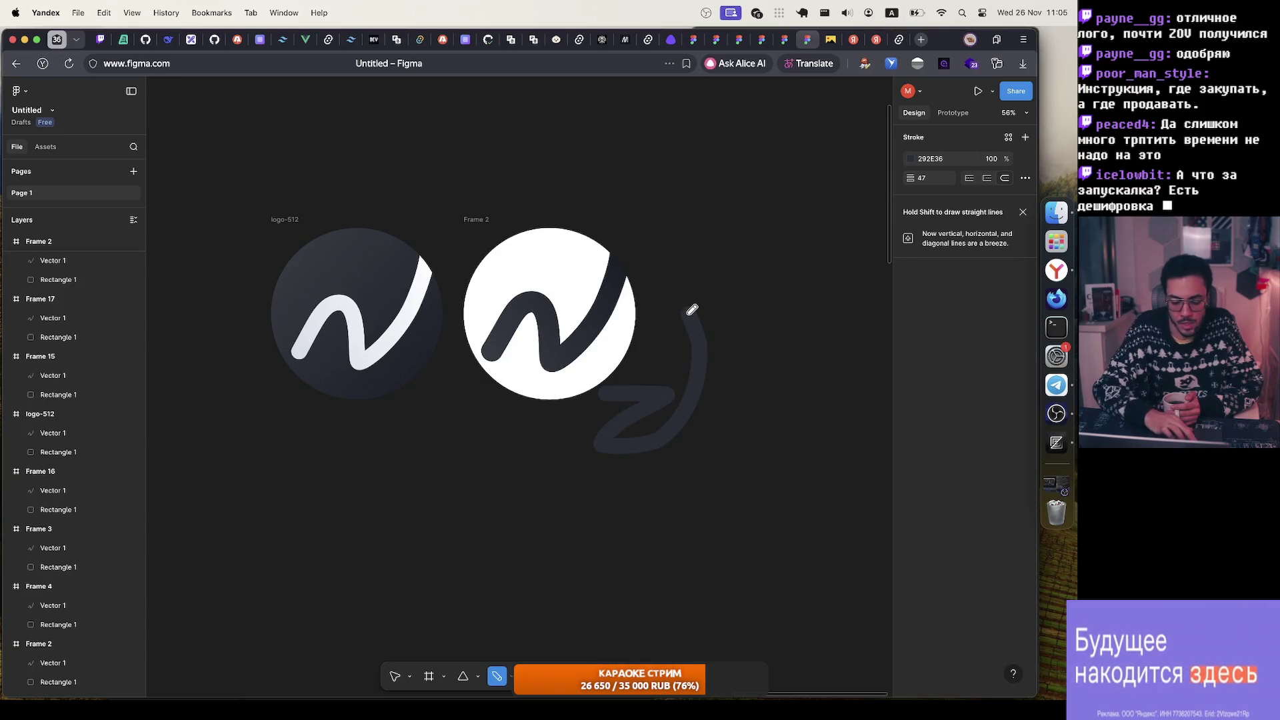
key(super+z)
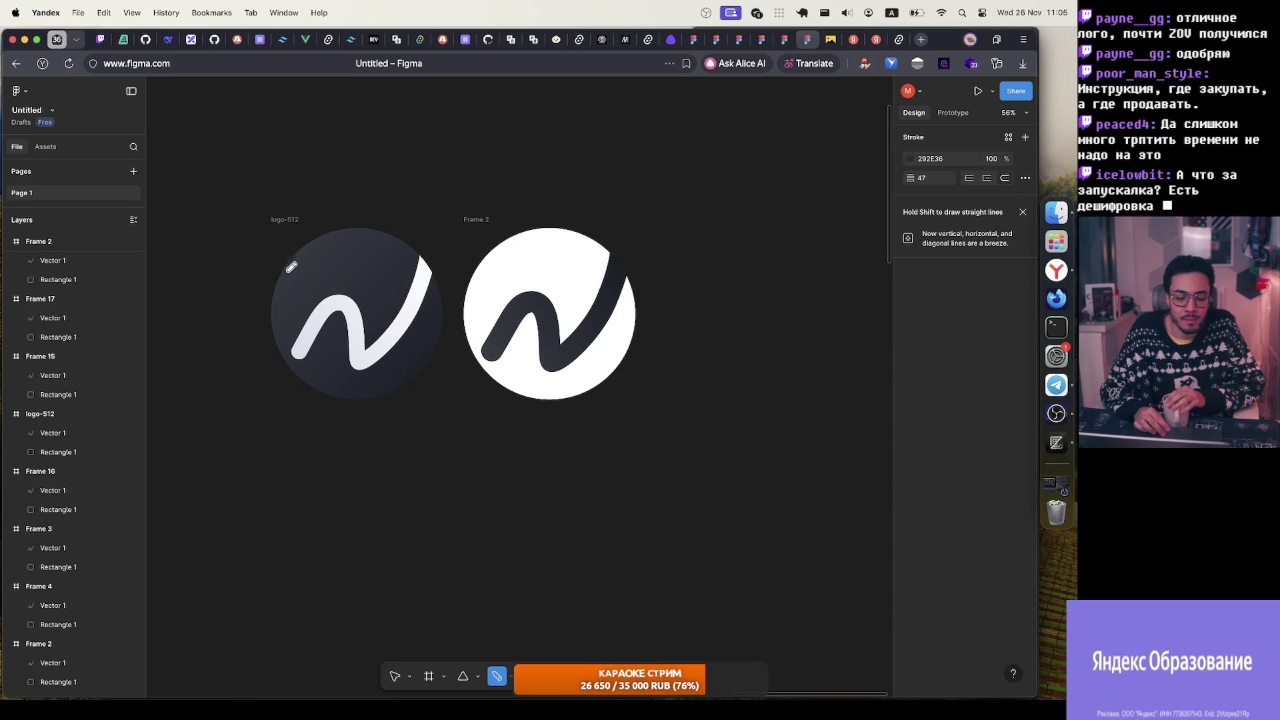
mouse_move(506, 271)
mouse_down()
mouse_move(576, 338)
mouse_move(589, 253)
mouse_up()
key(super+z)
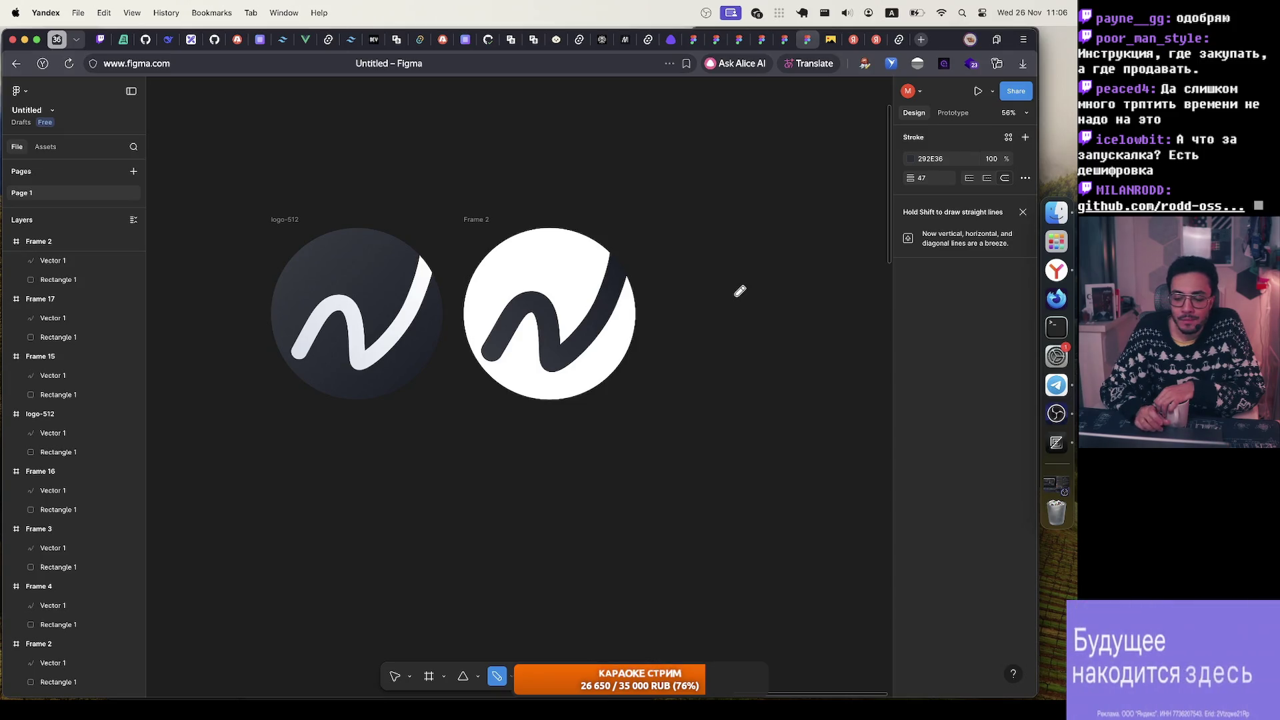
Step: Close the Tauri icon search, Steam logo image search and Alice chat tabs
click(876, 40)
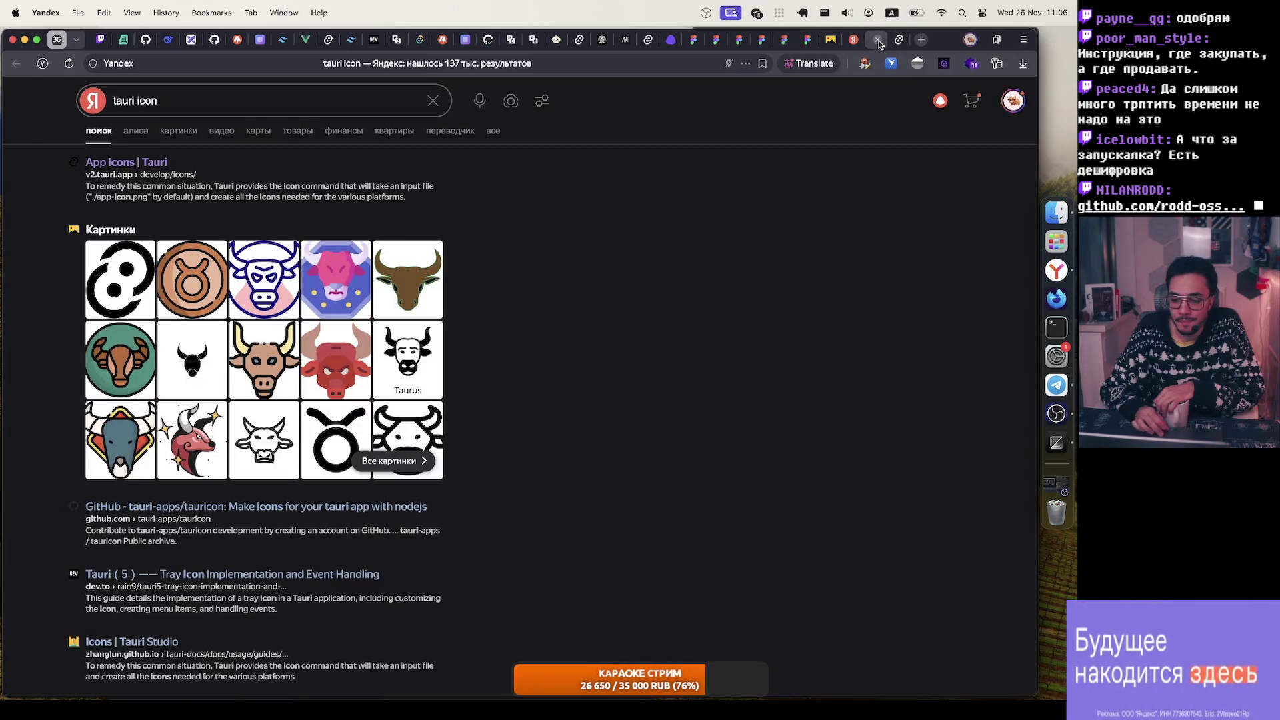
click(879, 40)
click(854, 40)
click(852, 42)
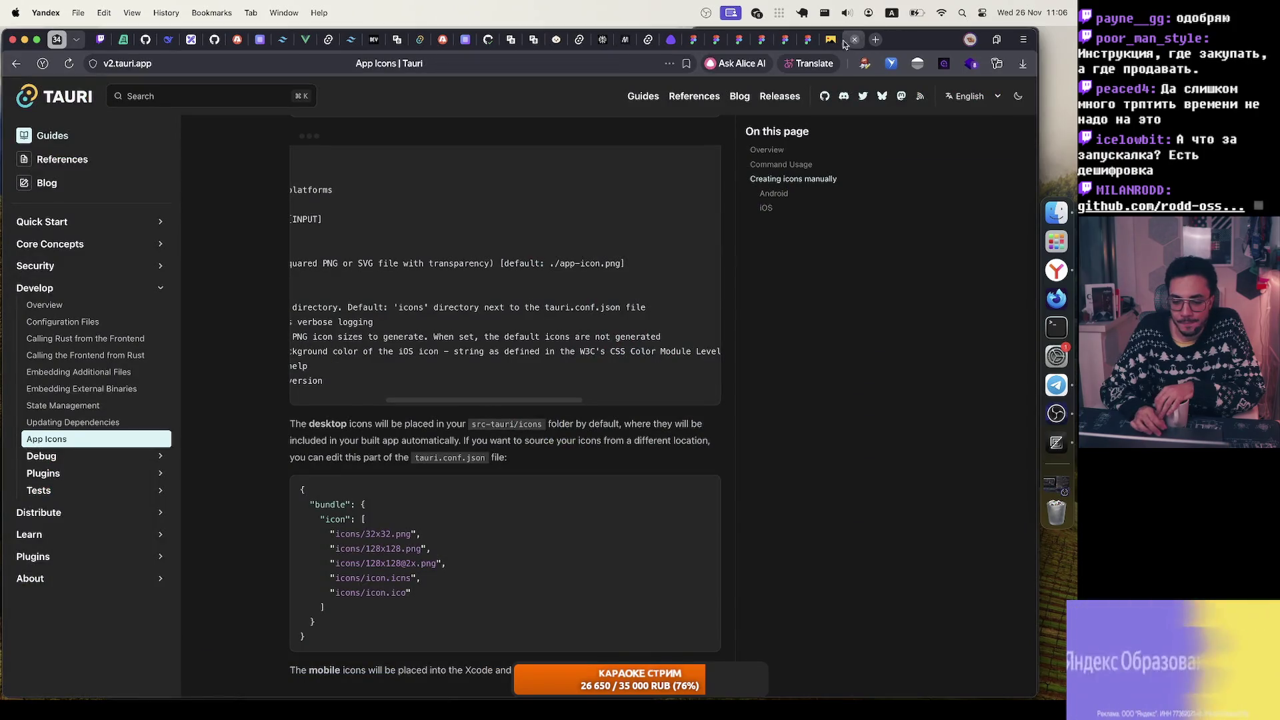
click(829, 41)
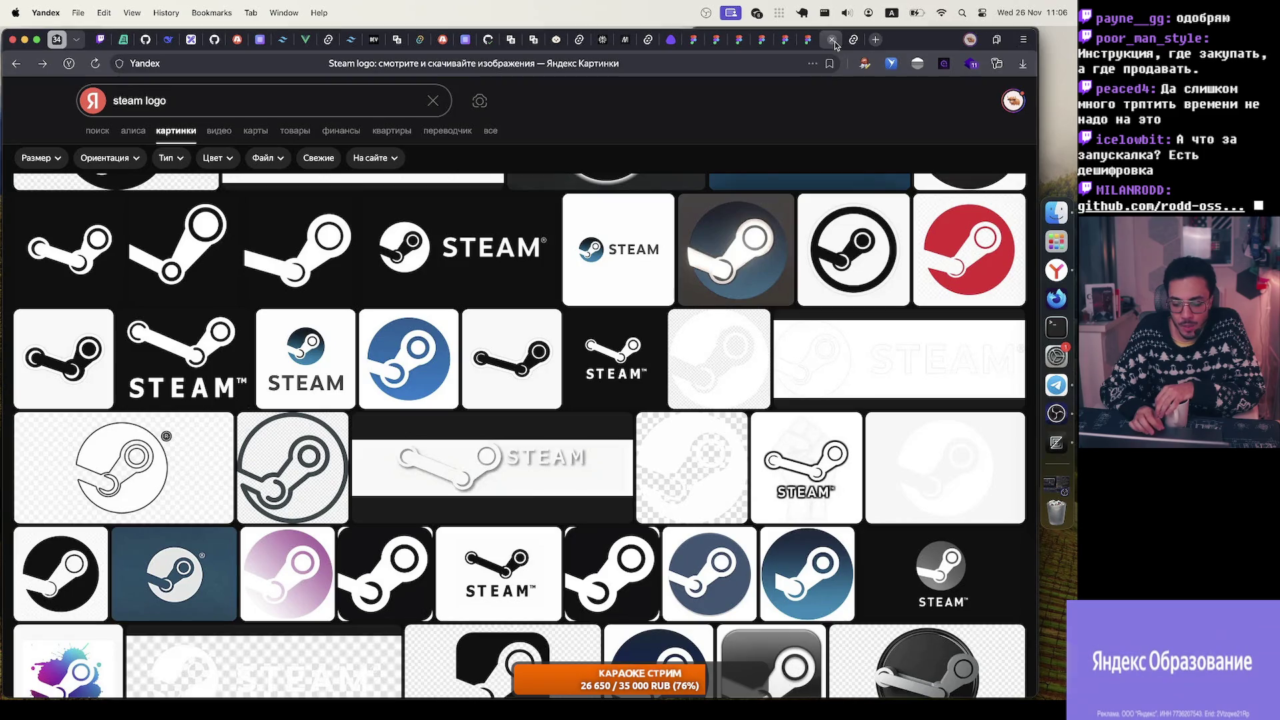
click(833, 40)
click(833, 41)
scroll(646, 516, up, 10)
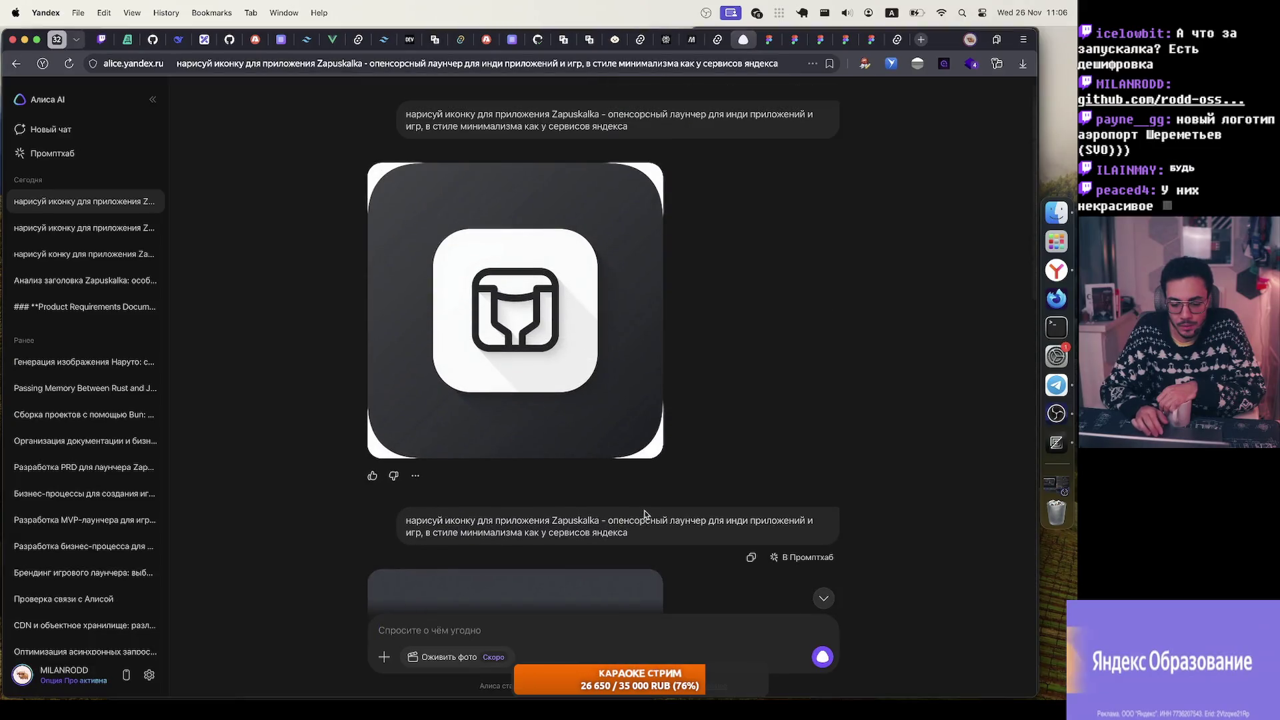
scroll(632, 278, down, 10)
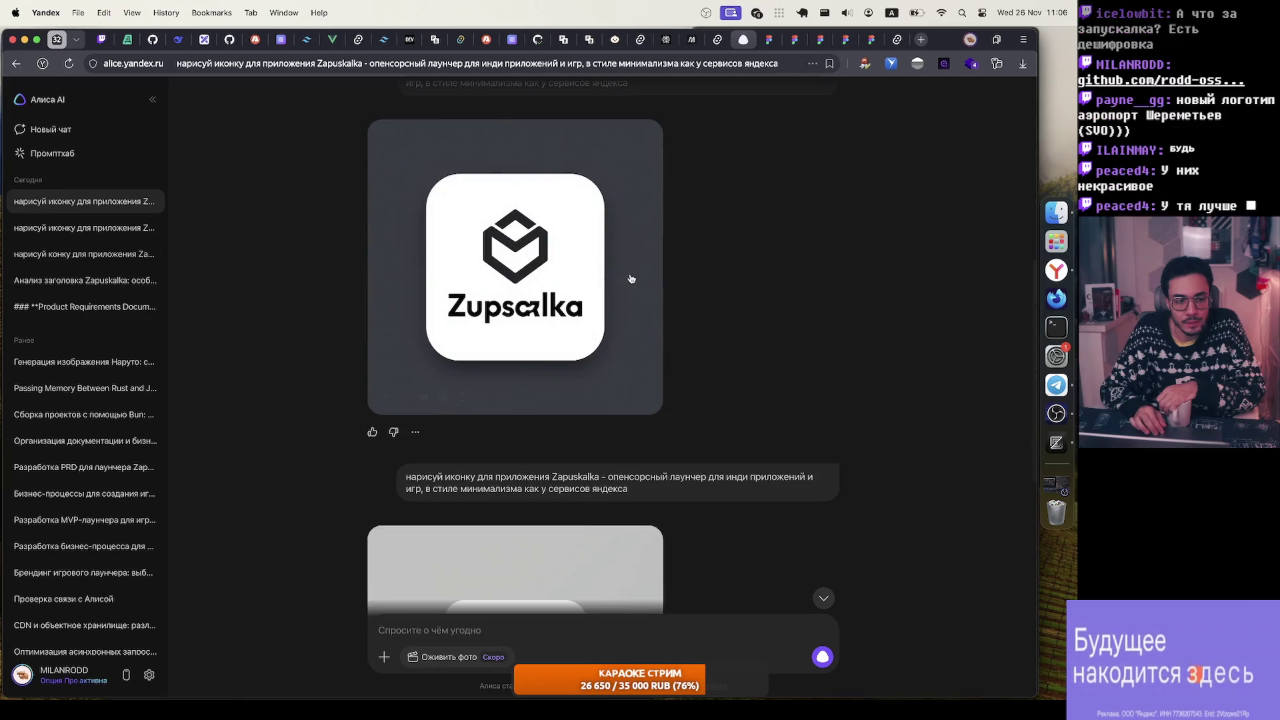
scroll(632, 279, down, 5)
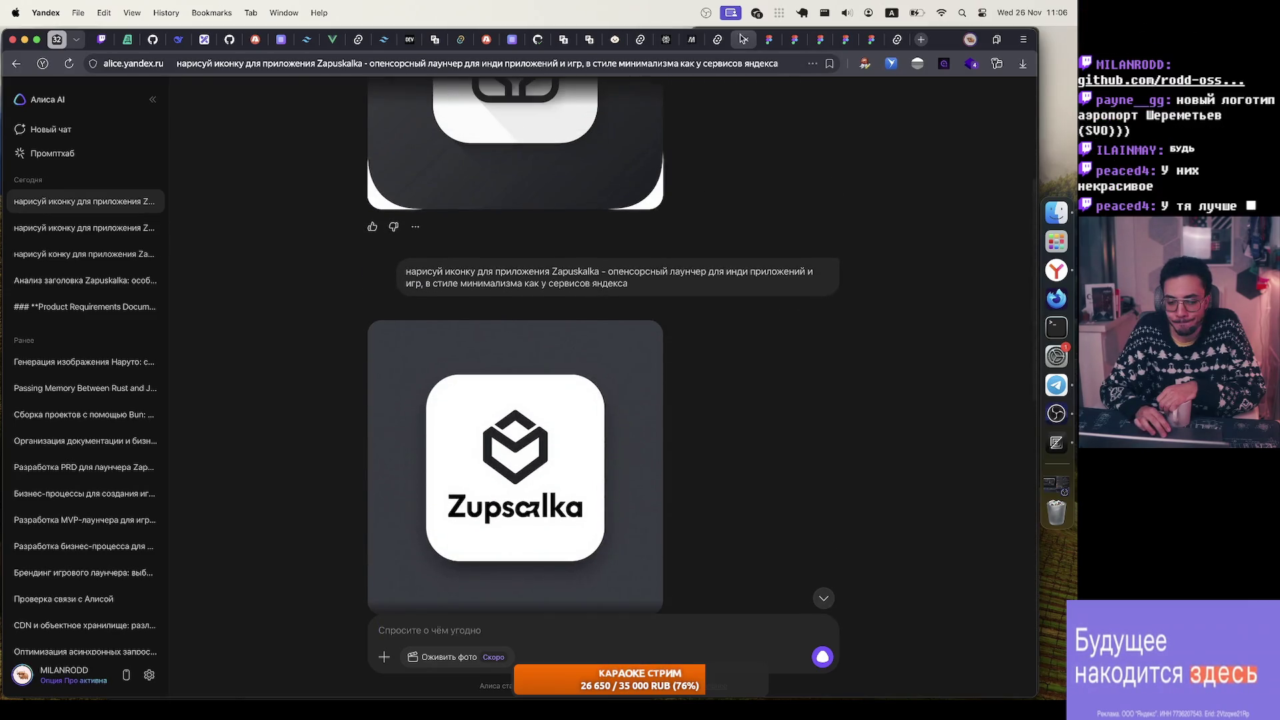
click(744, 40)
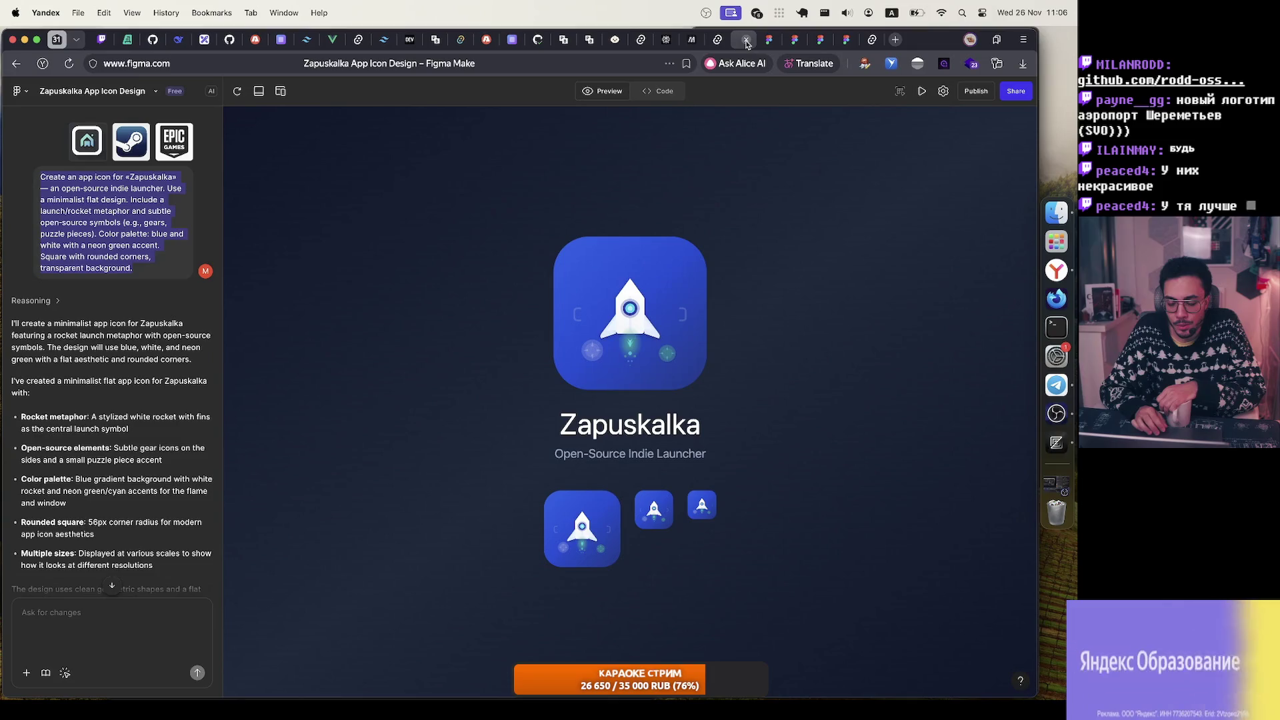
Step: Close the blue rocket design and roll the Zapuskalka App Icon back through Versions 3 and 2 to Version 1
click(745, 40)
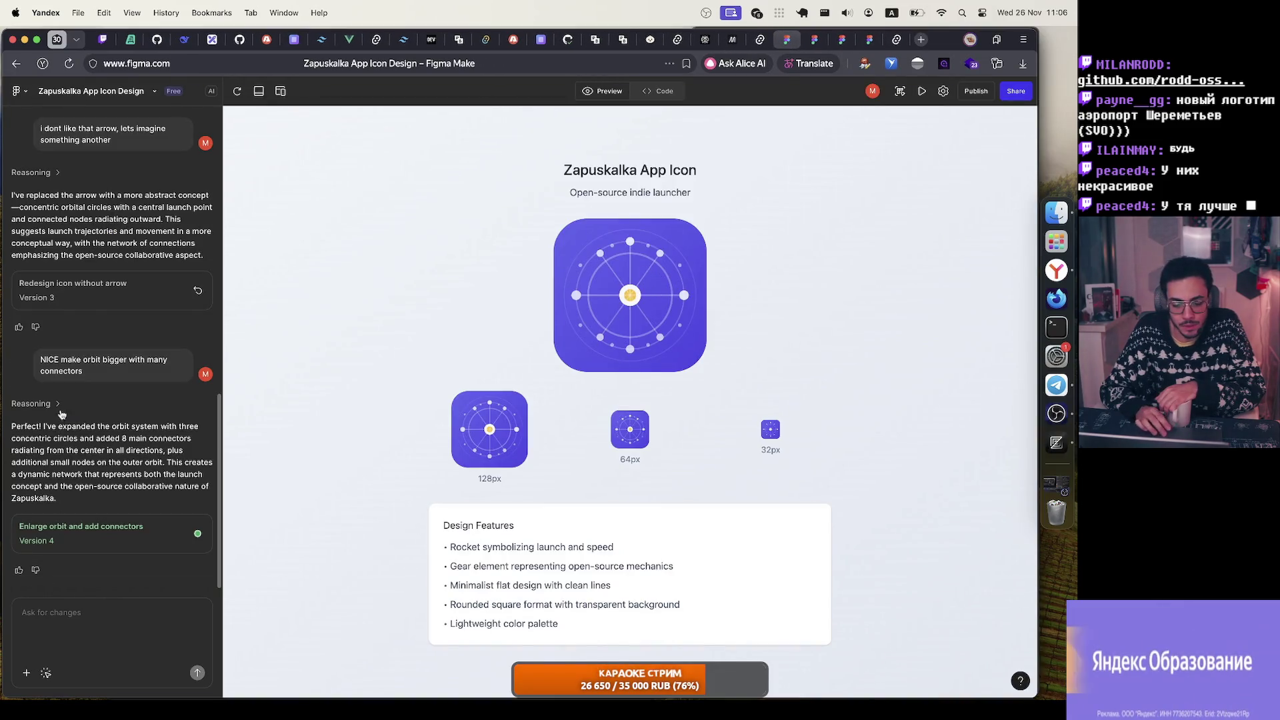
click(198, 291)
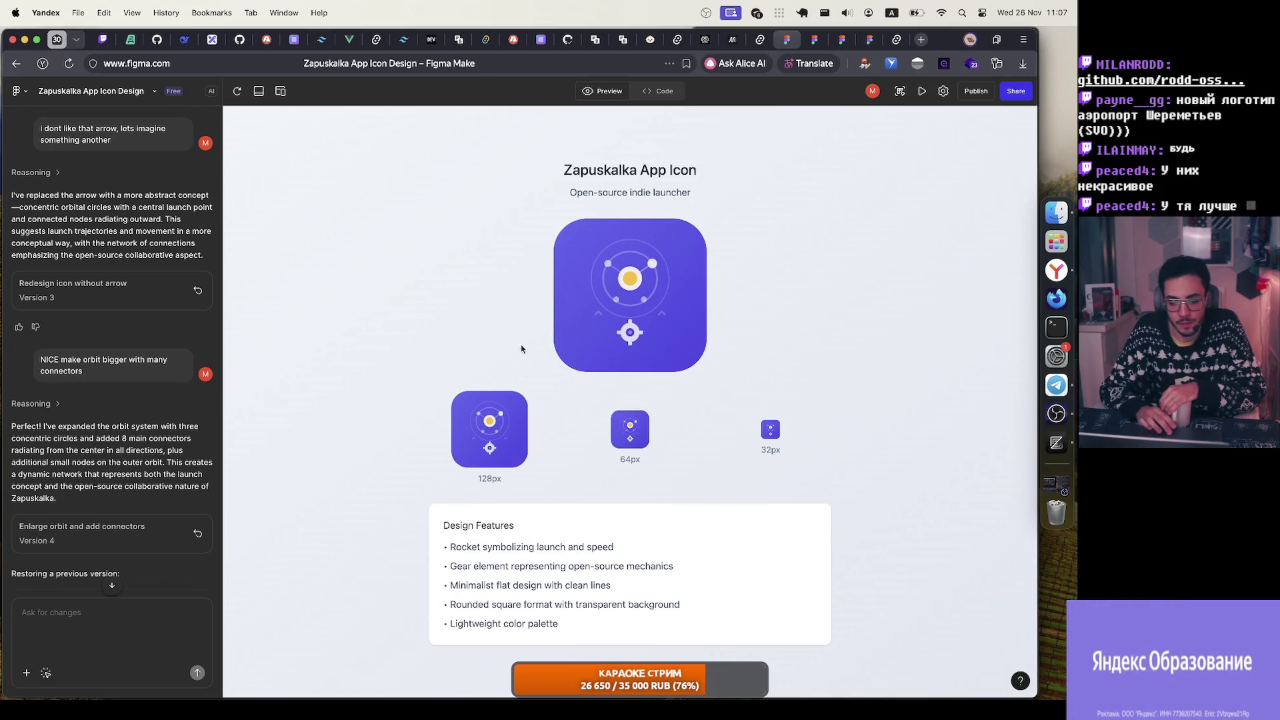
scroll(197, 341, up, 5)
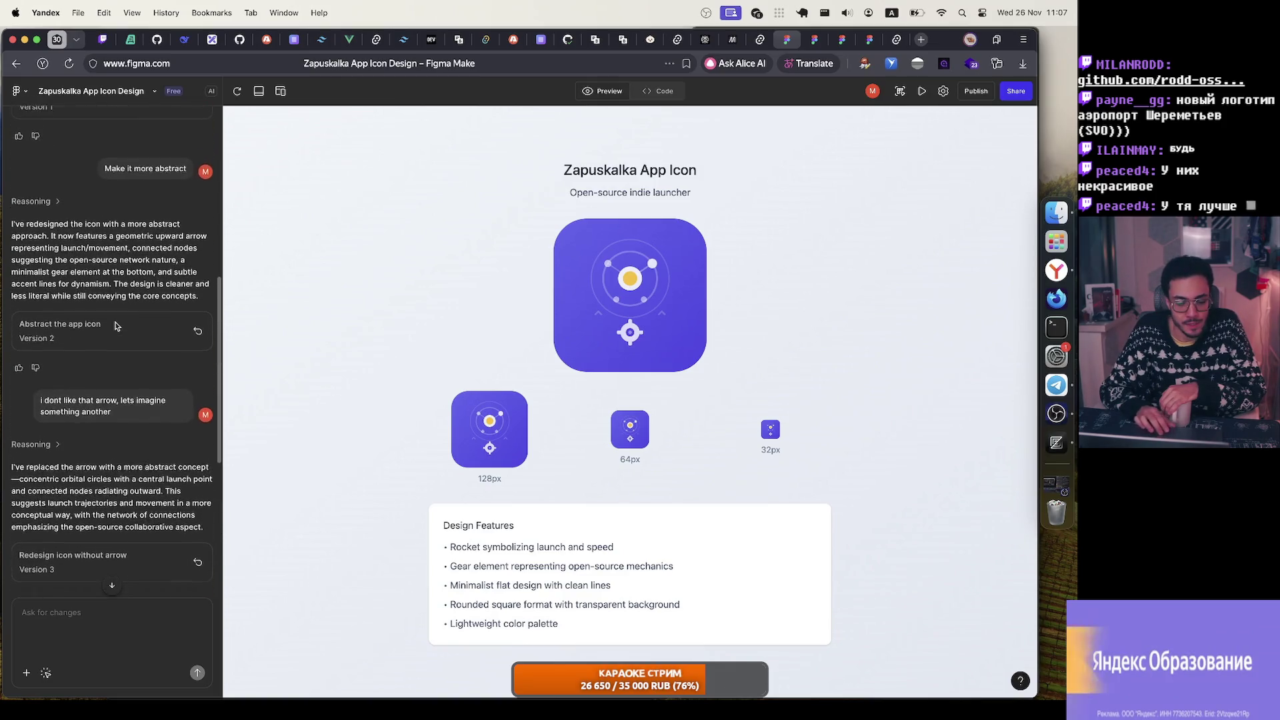
click(200, 339)
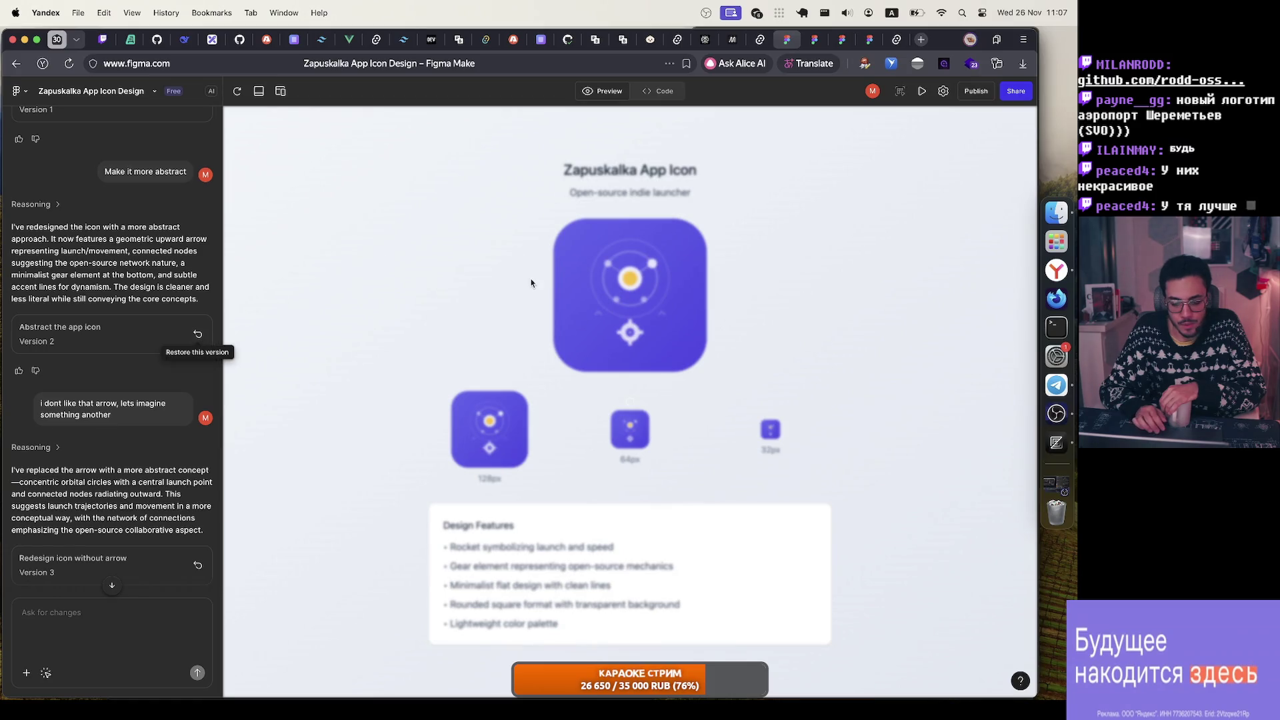
scroll(164, 298, up, 10)
click(198, 533)
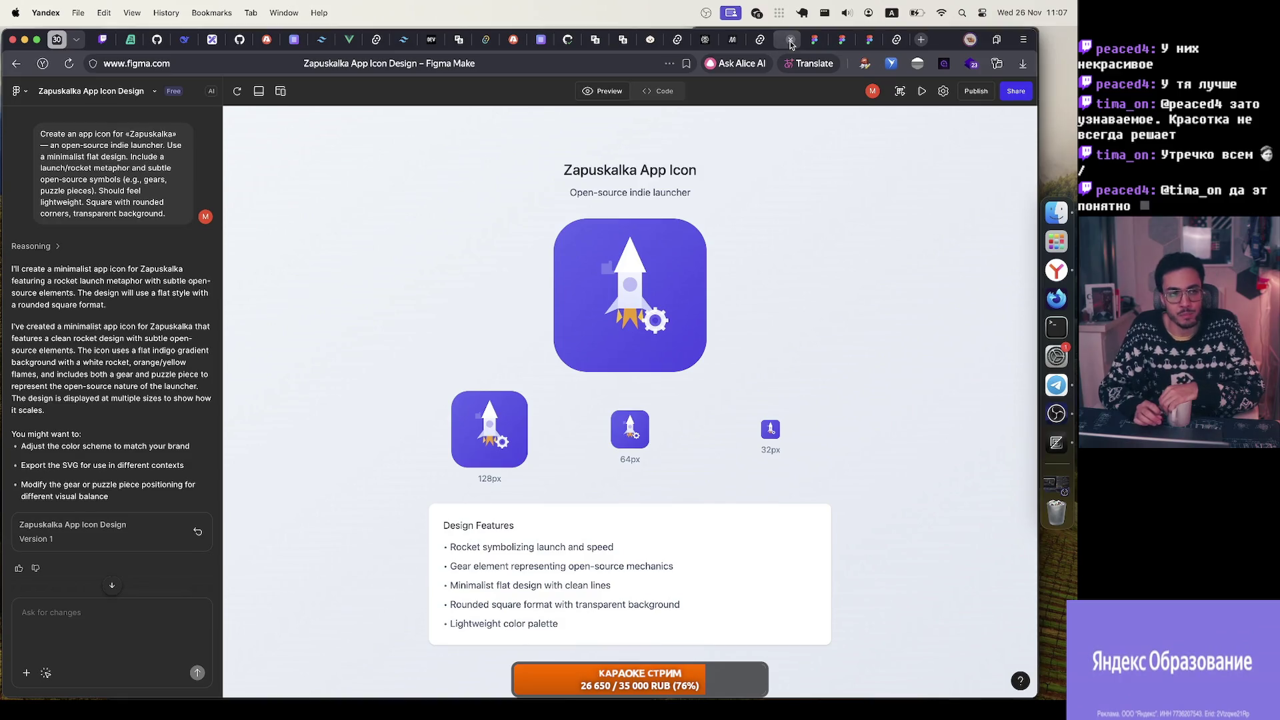
click(817, 42)
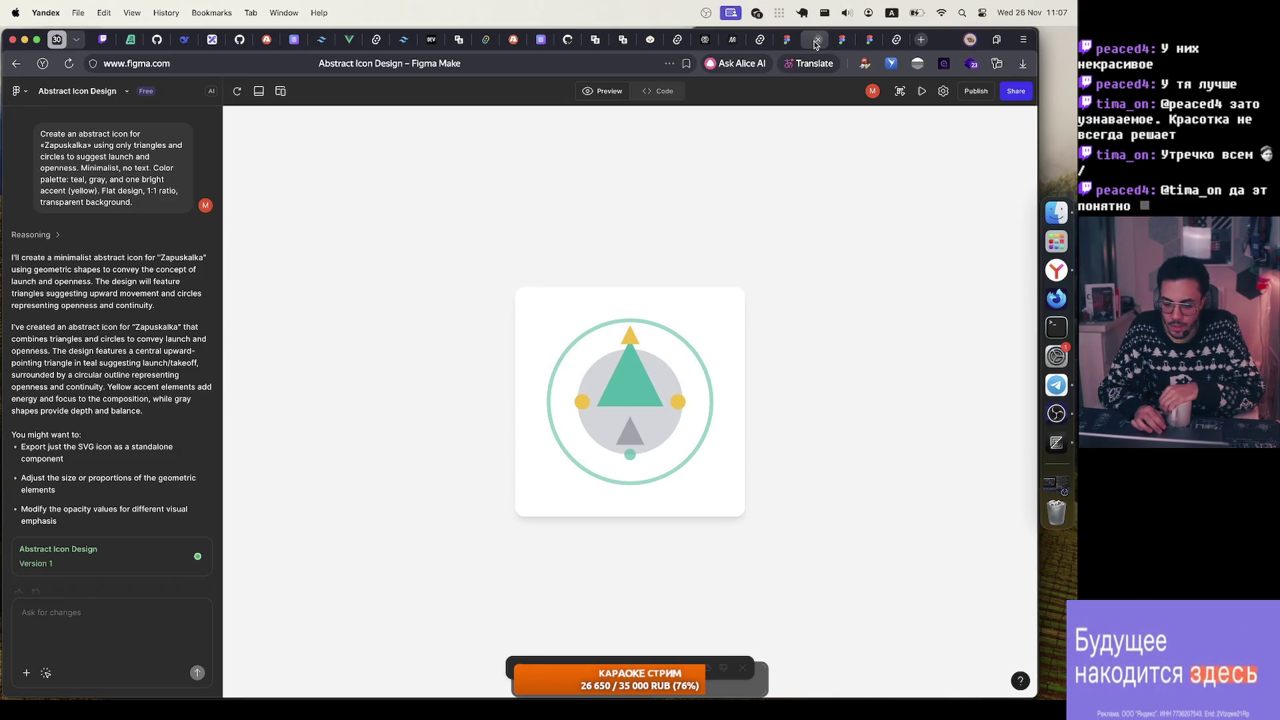
Step: Close the teal triangle-in-circle Abstract Icon Design, revealing the slate-gray binary-arrow Zapuskalka icon
click(816, 40)
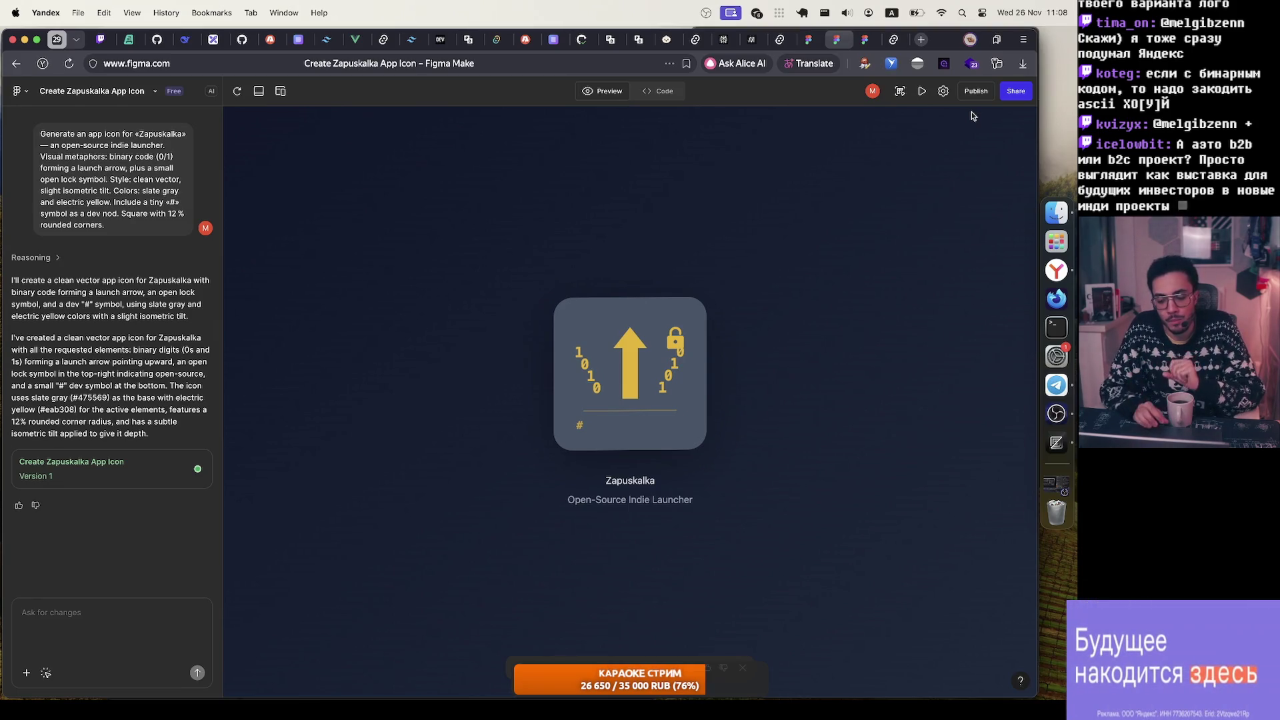
mouse_move(894, 48)
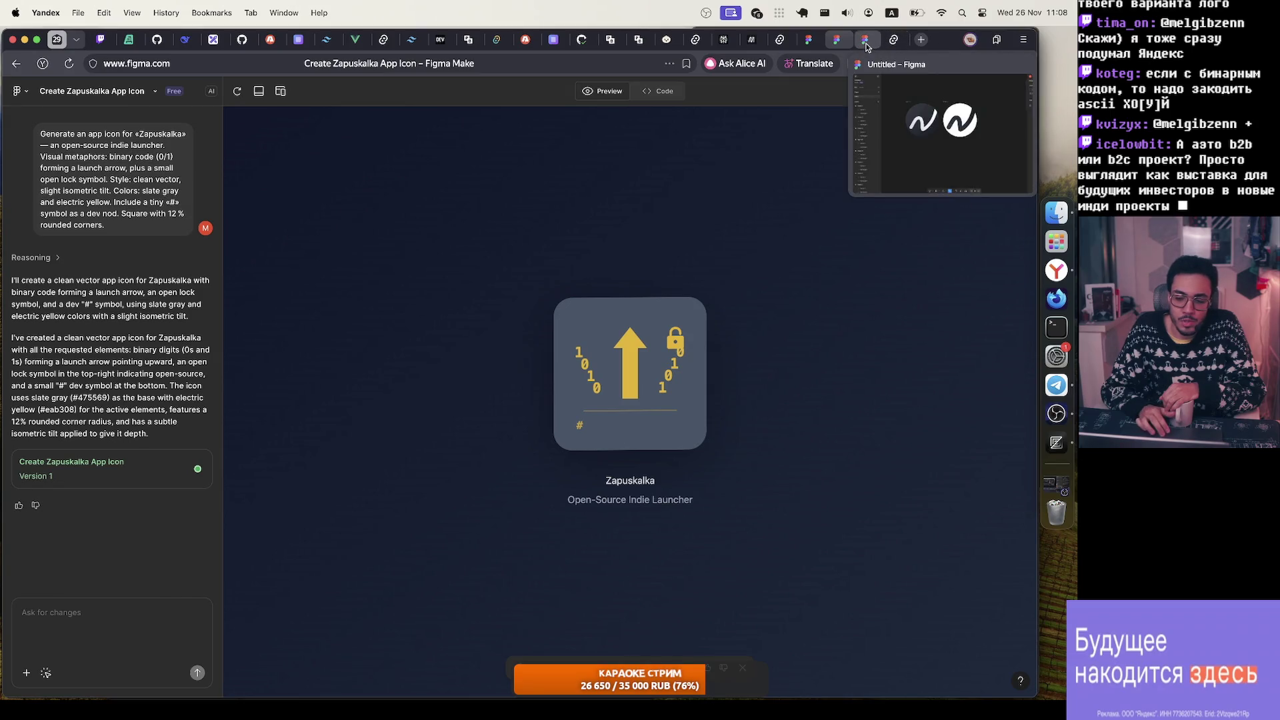
click(865, 41)
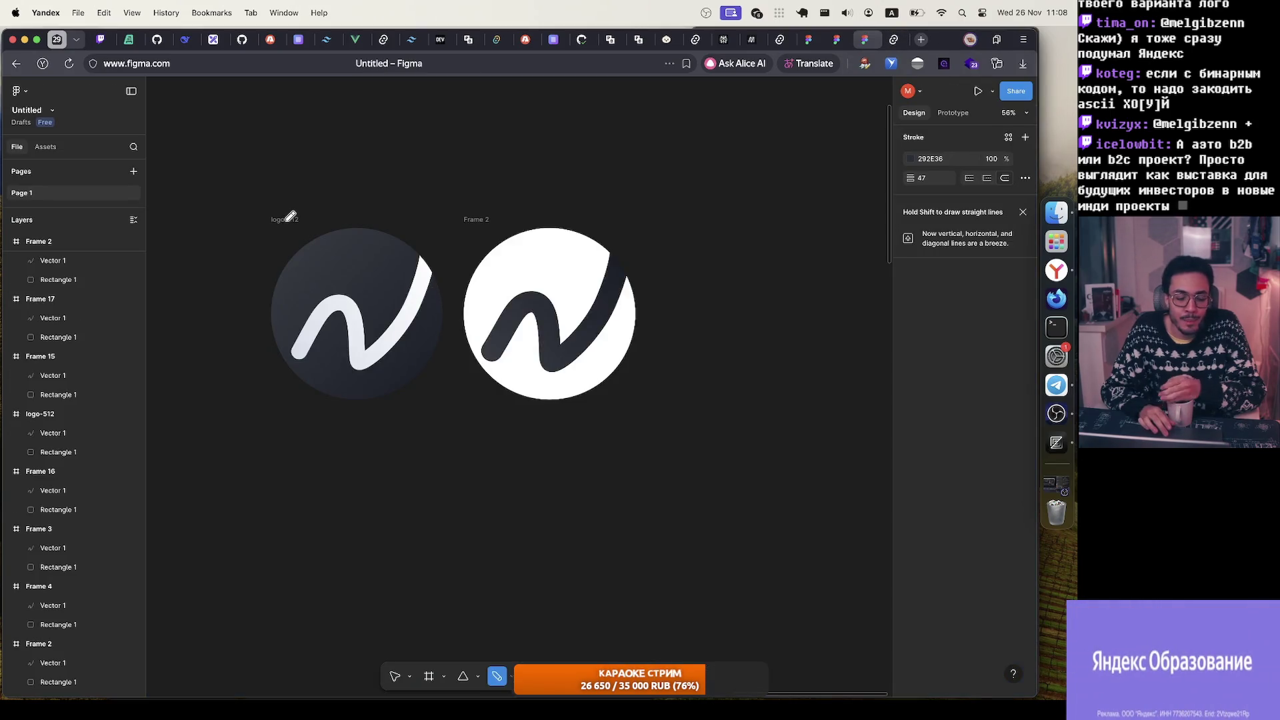
key(Escape)
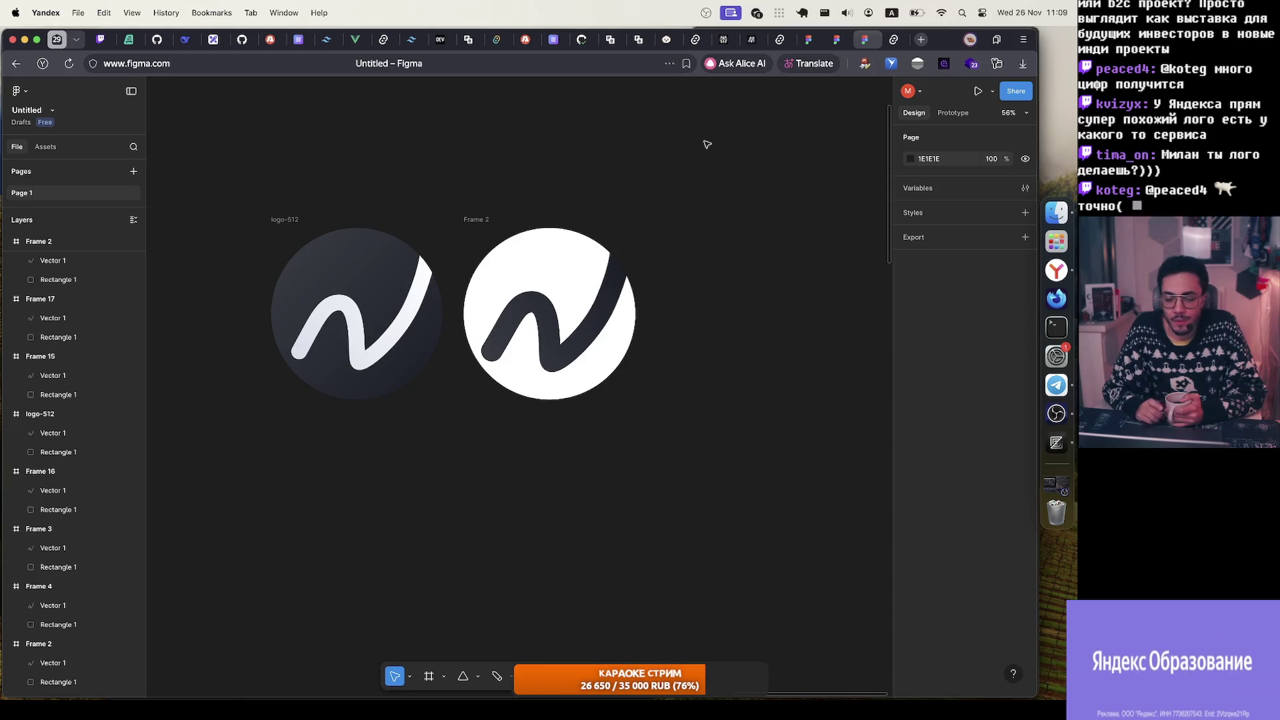
mouse_move(896, 46)
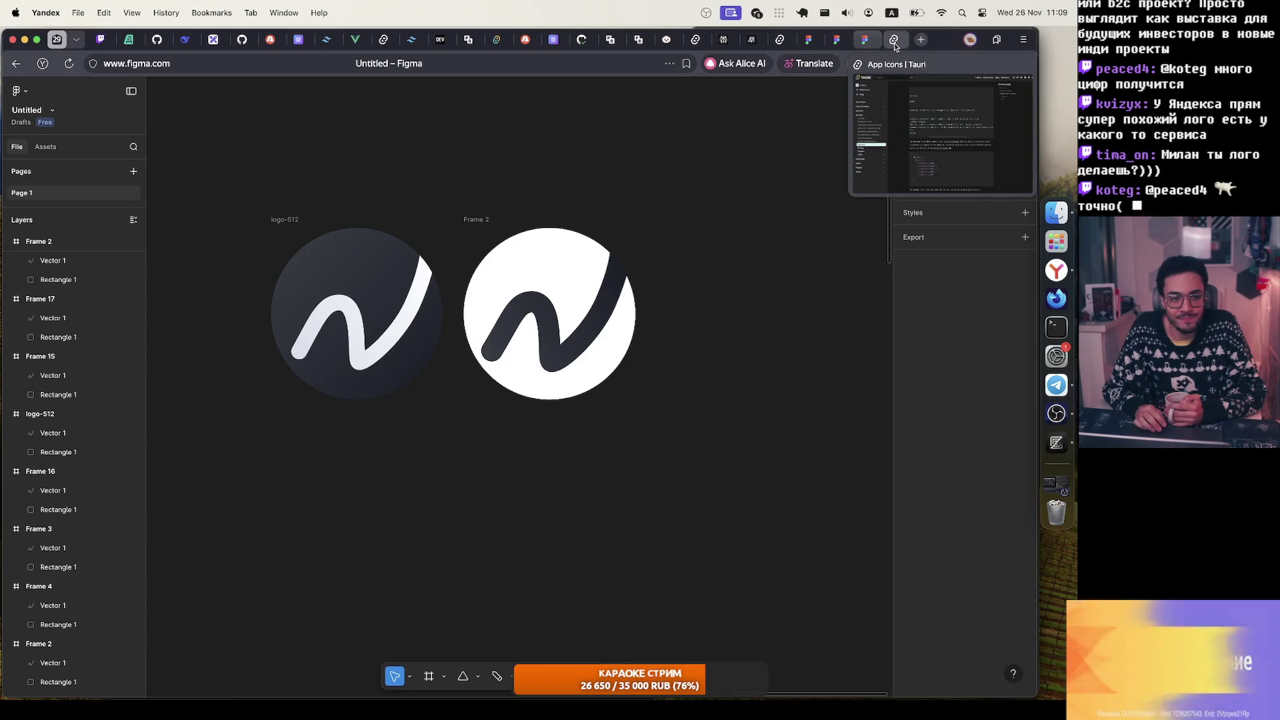
Step: Close the two leftover Figma Make app icon drafts, keeping the Figma logo file
click(896, 46)
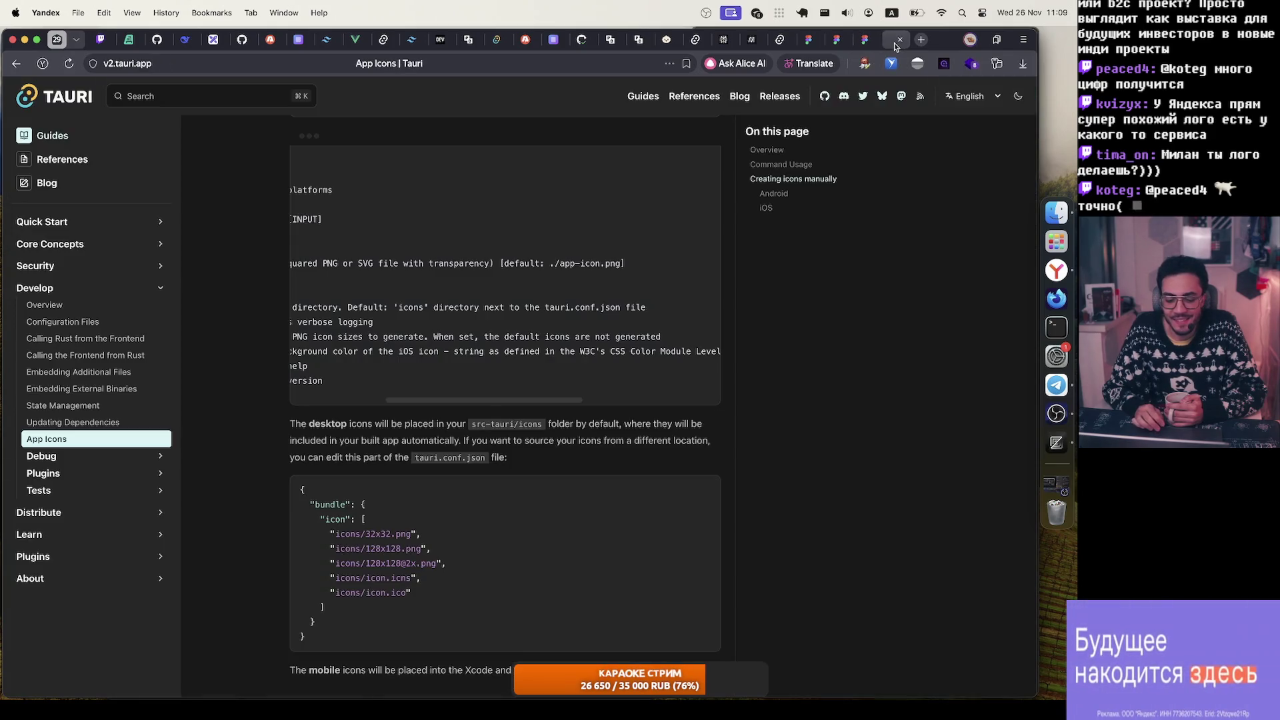
click(866, 44)
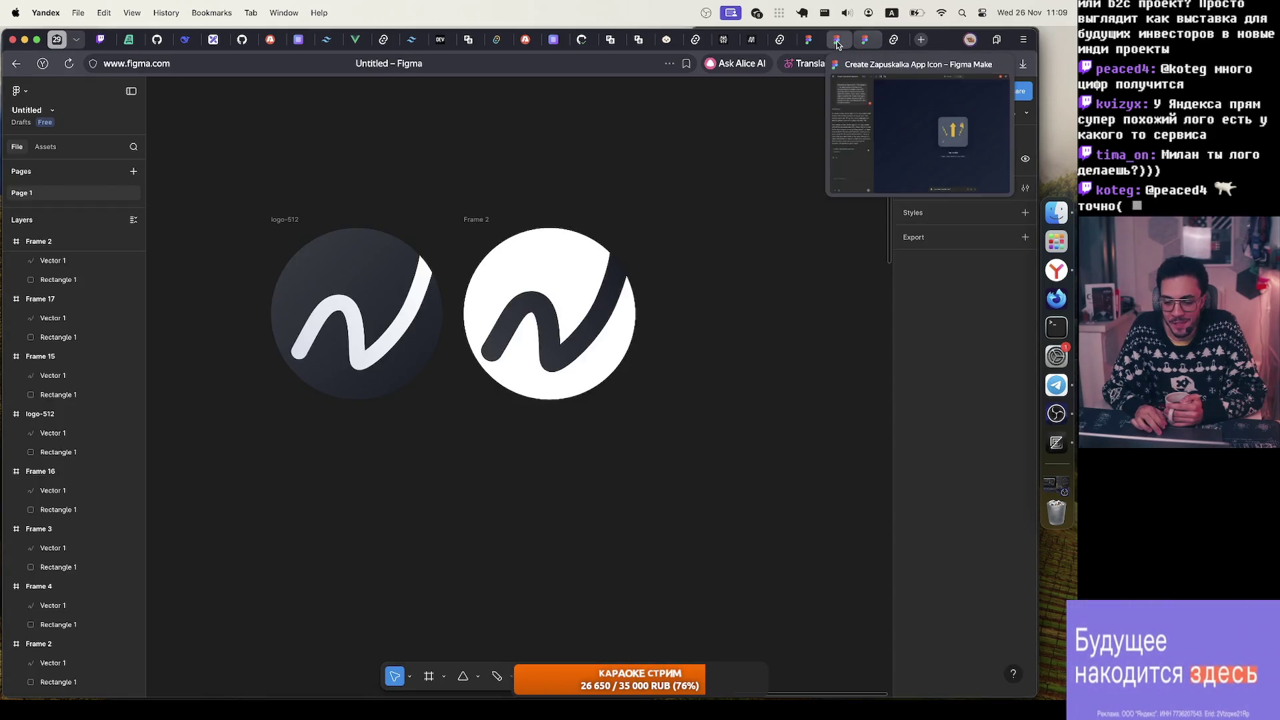
click(838, 45)
click(842, 40)
click(807, 44)
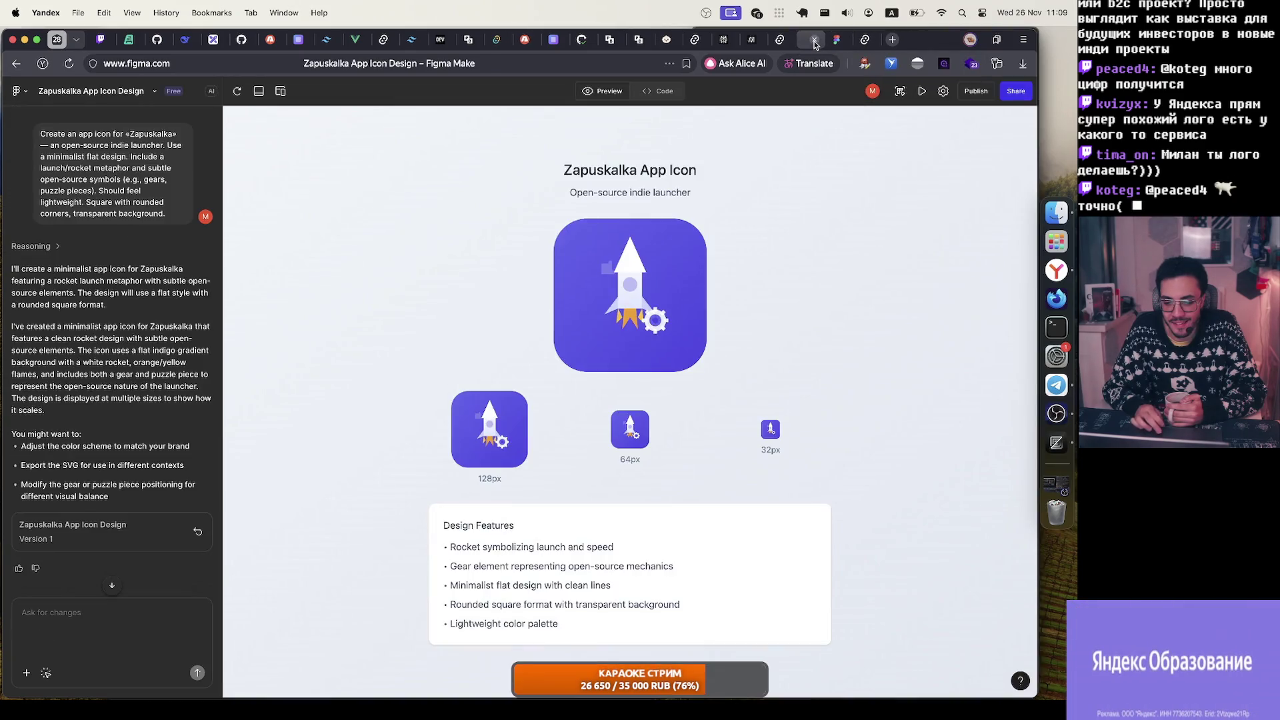
click(814, 40)
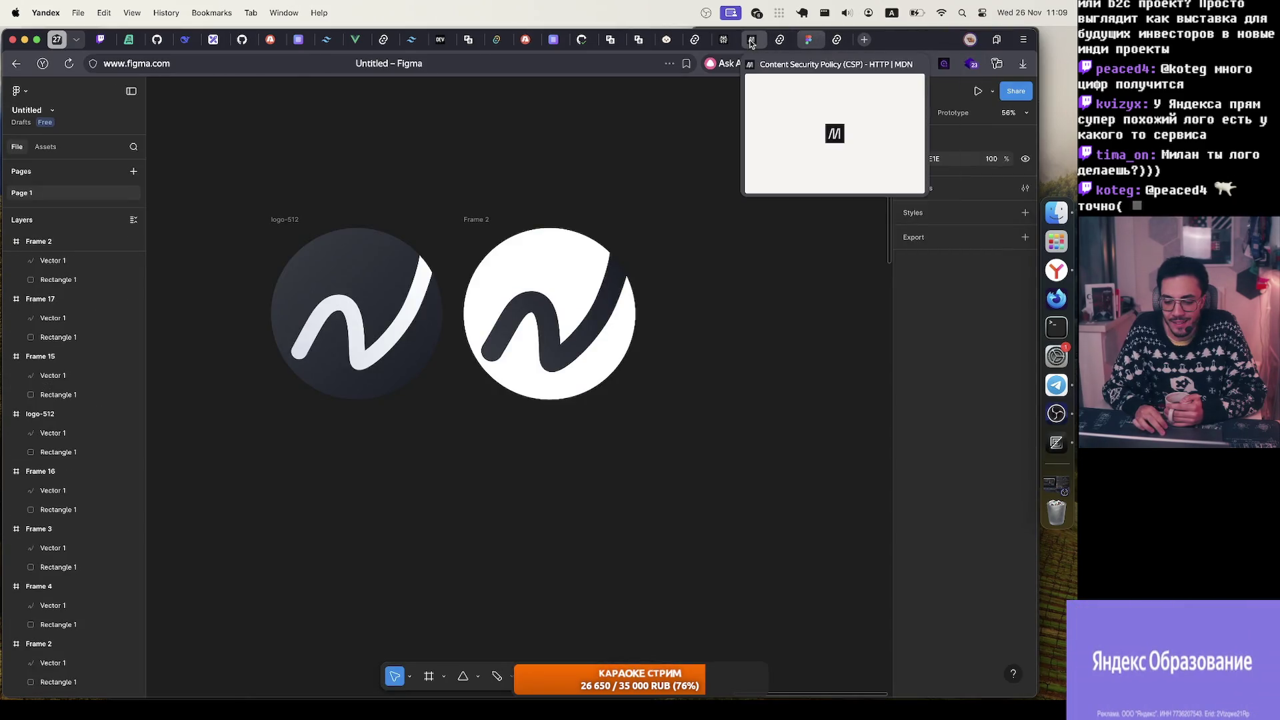
Step: Close the MDN CSP reference and bring up the Perplexity GitHub action chat
click(751, 44)
click(751, 40)
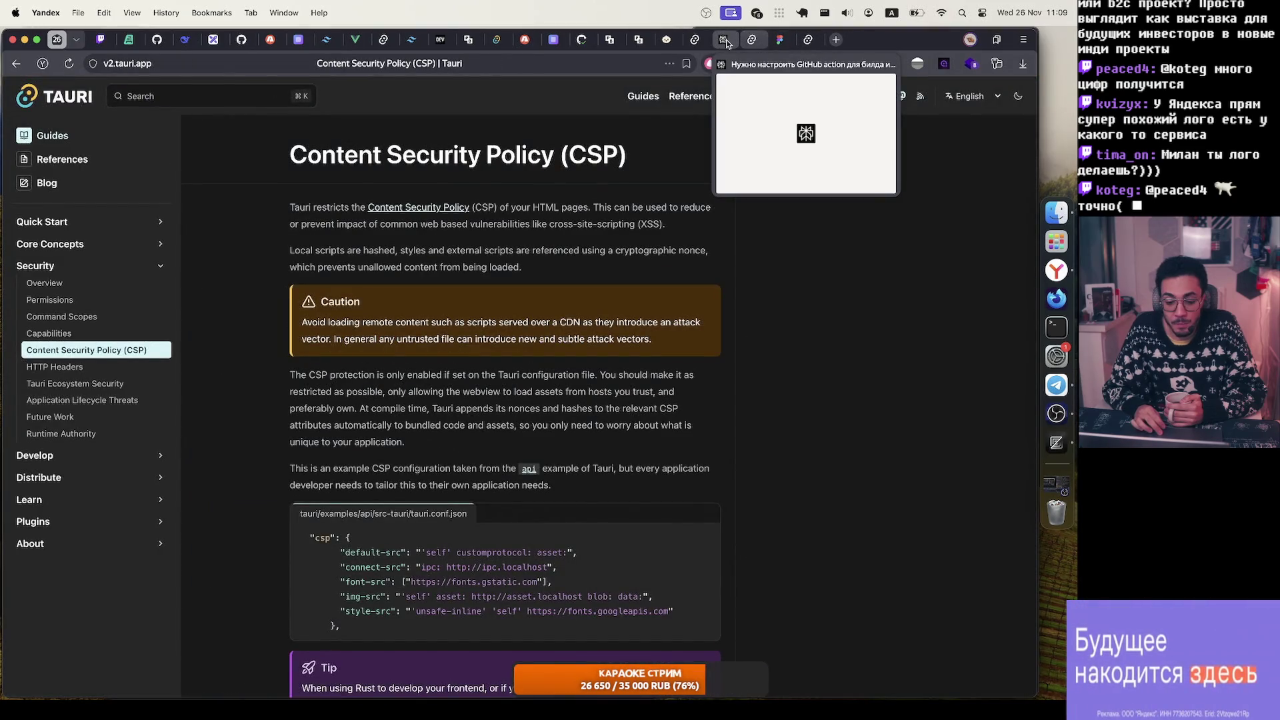
click(727, 41)
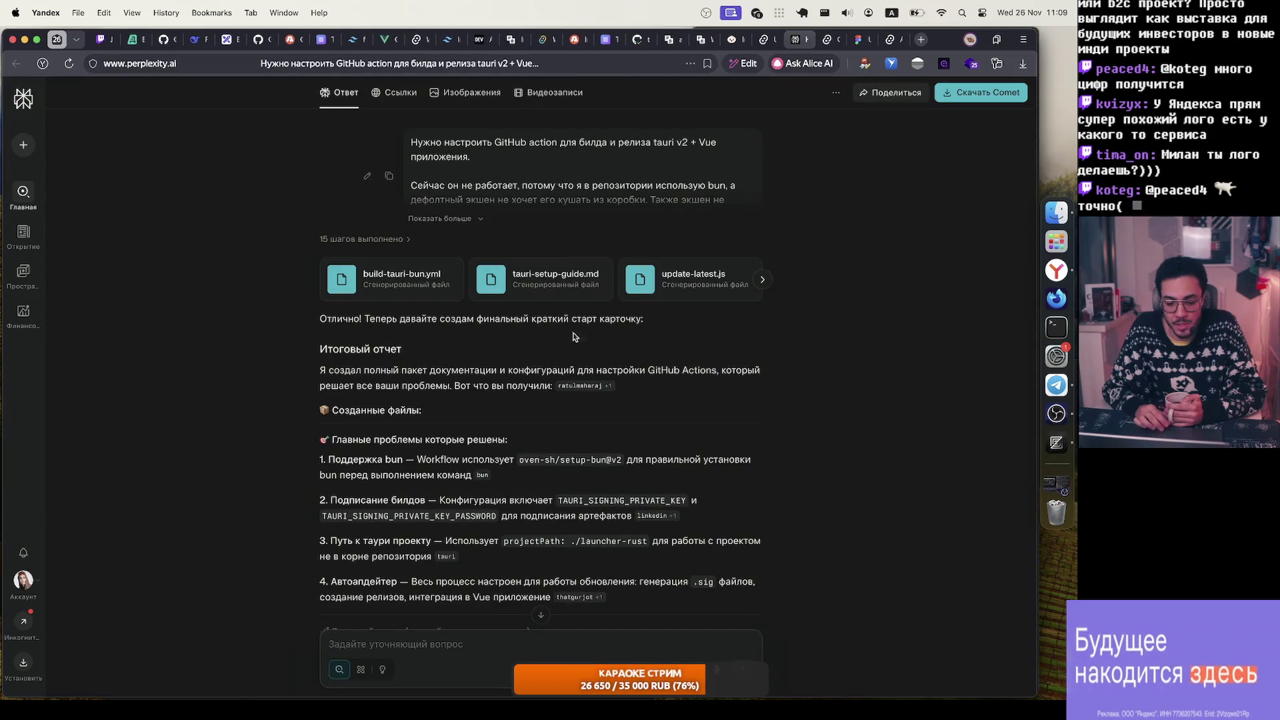
Step: Expand the original question's full text with 'Показать больше' and scroll through it
click(475, 219)
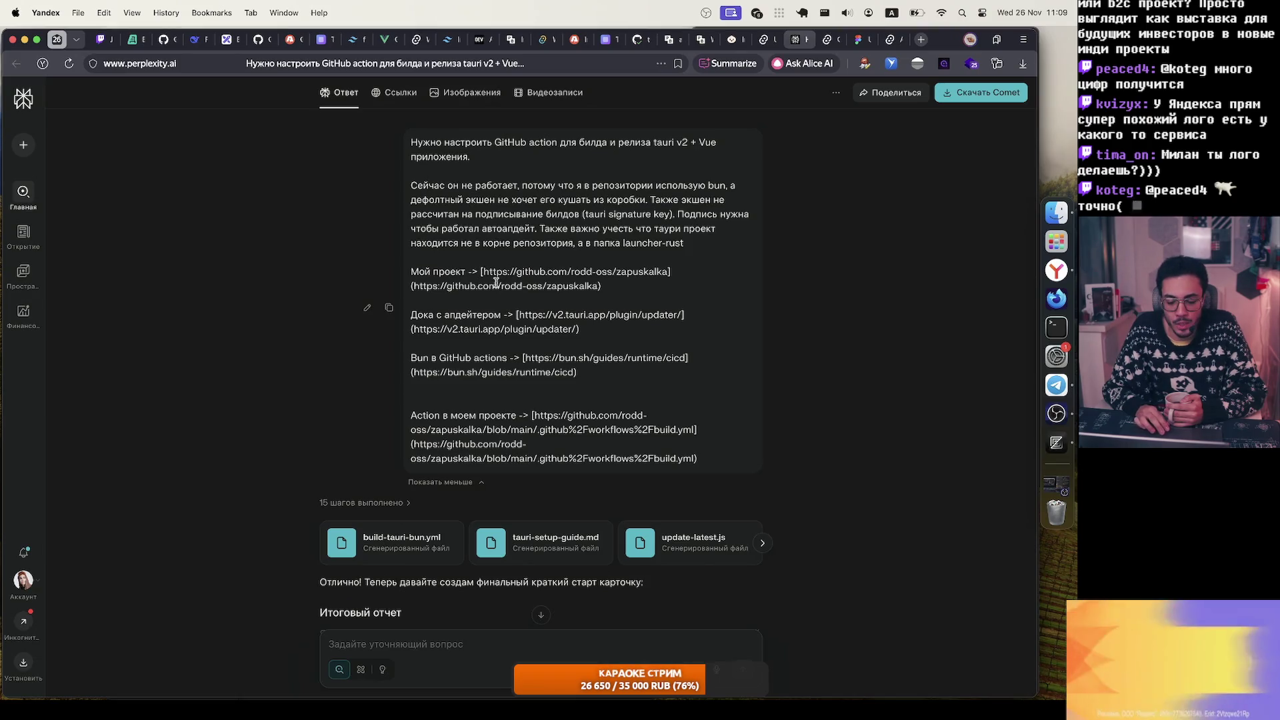
scroll(496, 283, down, 1)
scroll(496, 282, down, 2)
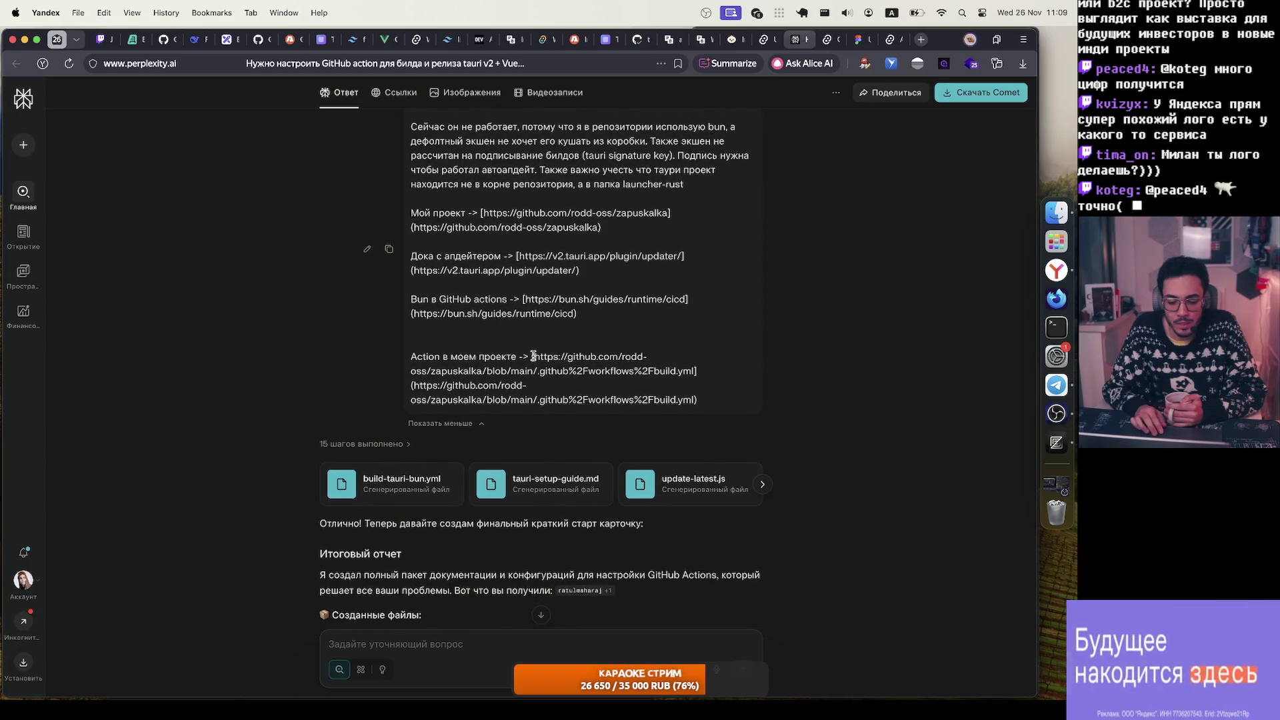
scroll(534, 356, down, 5)
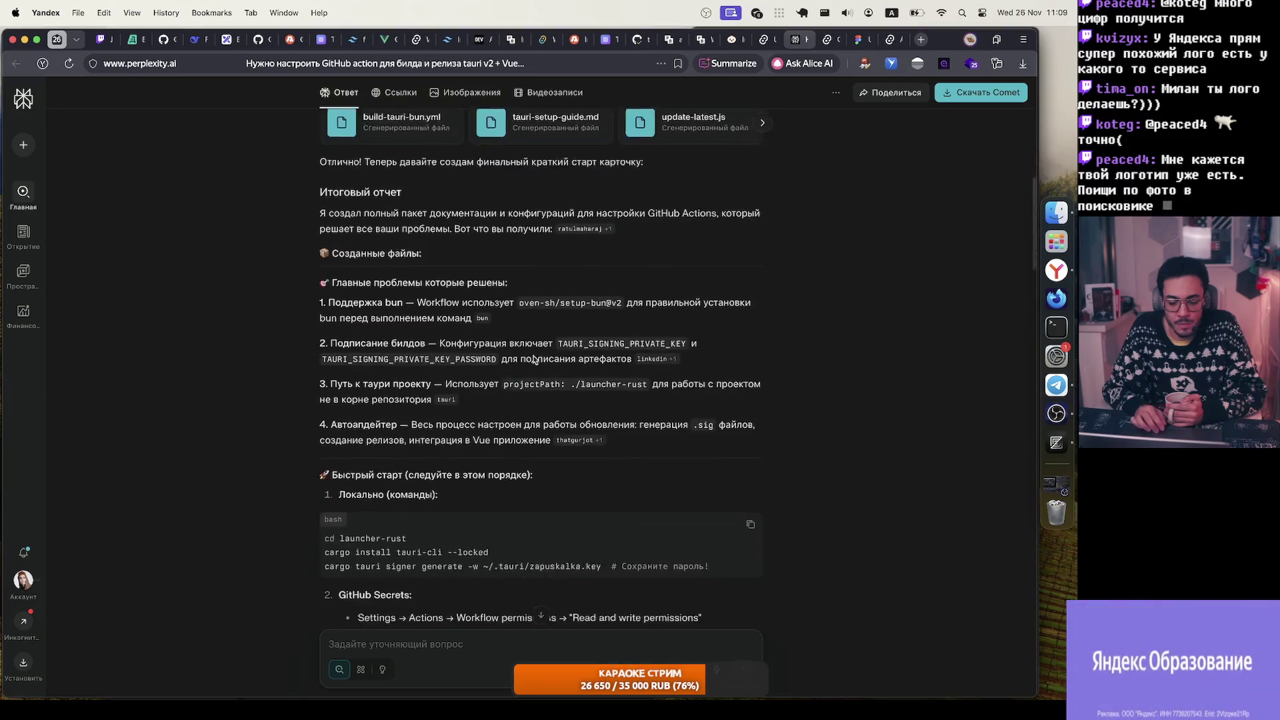
scroll(520, 334, up, 8)
scroll(418, 565, down, 2)
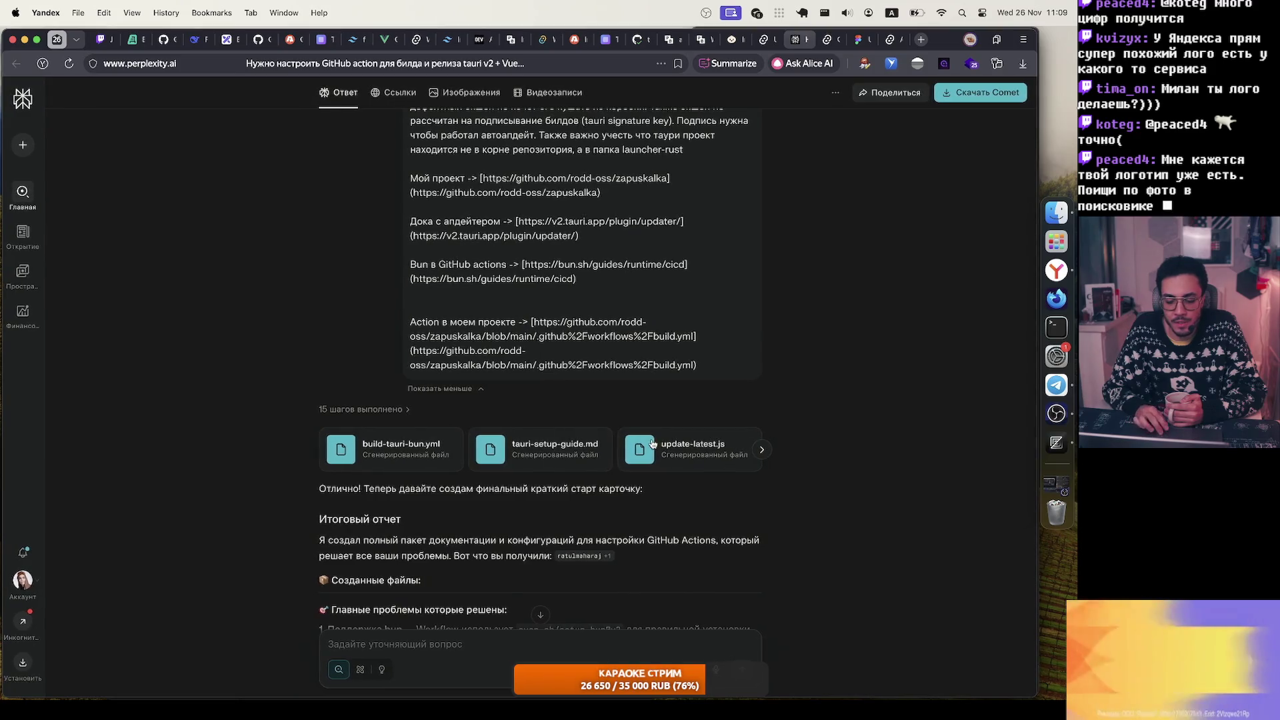
Step: Show all generated files in the answer and scroll to the end of the reply
click(763, 451)
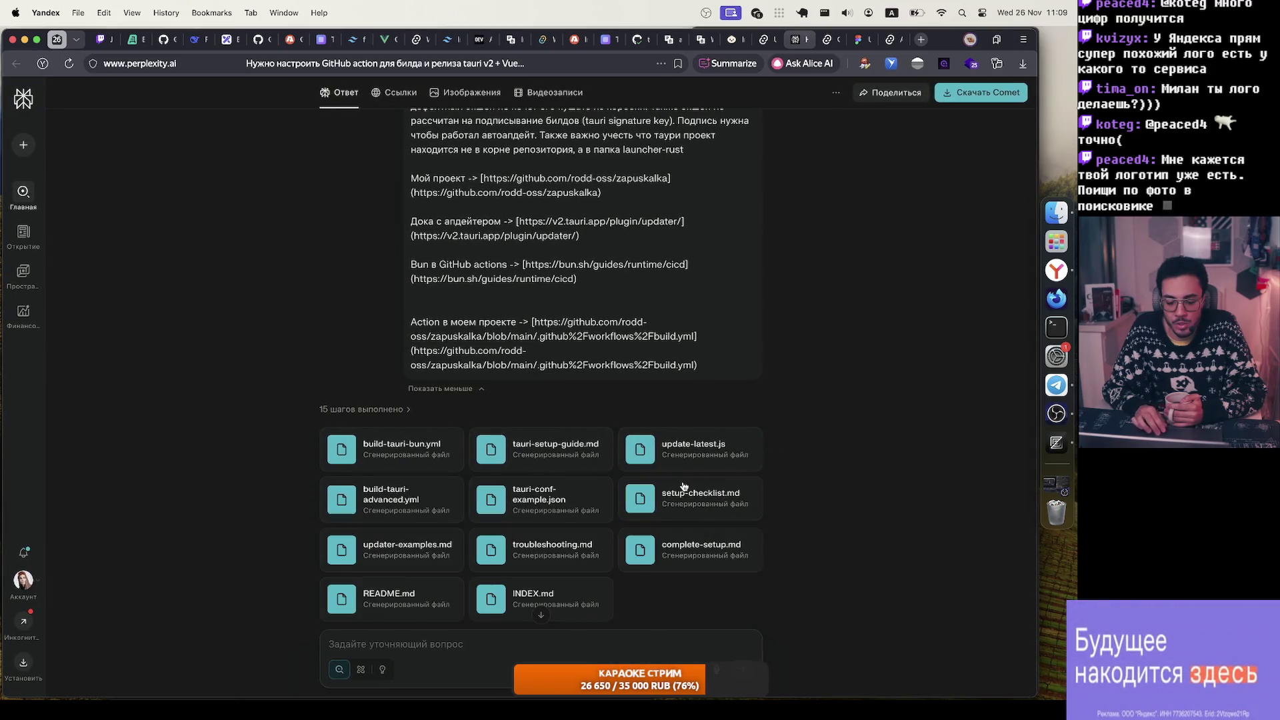
scroll(624, 514, down, 2)
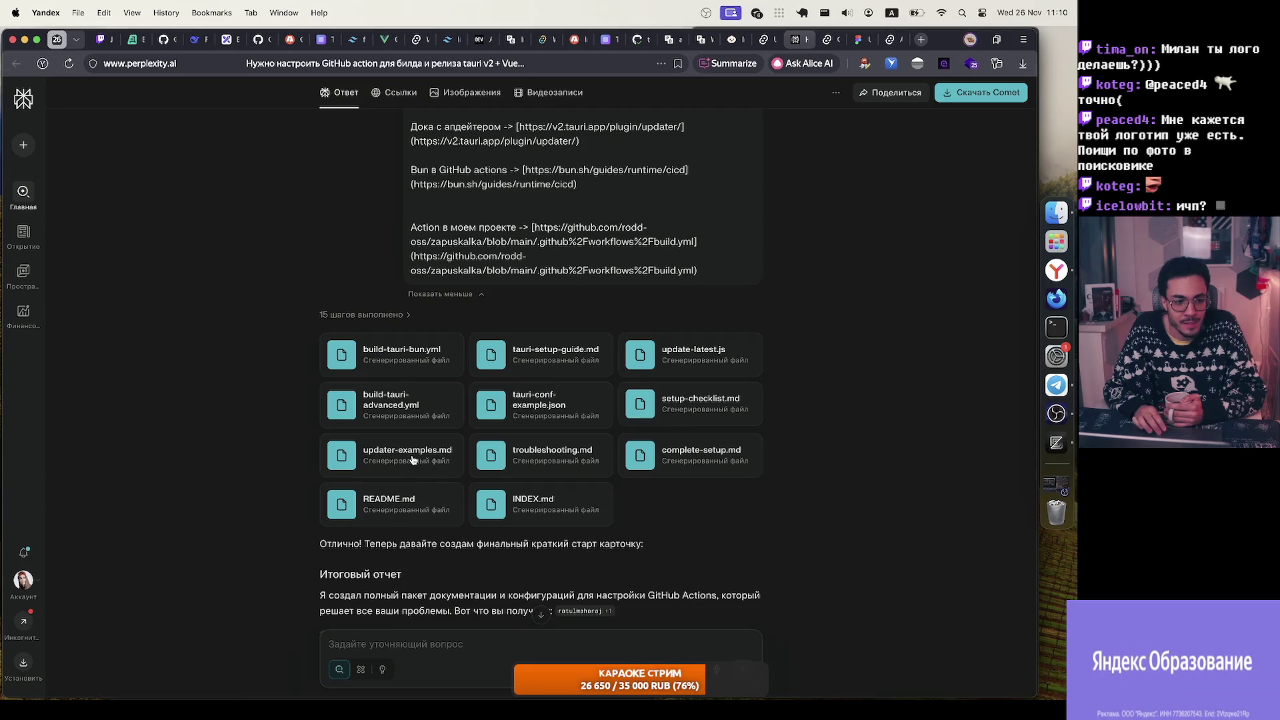
scroll(535, 413, down, 2)
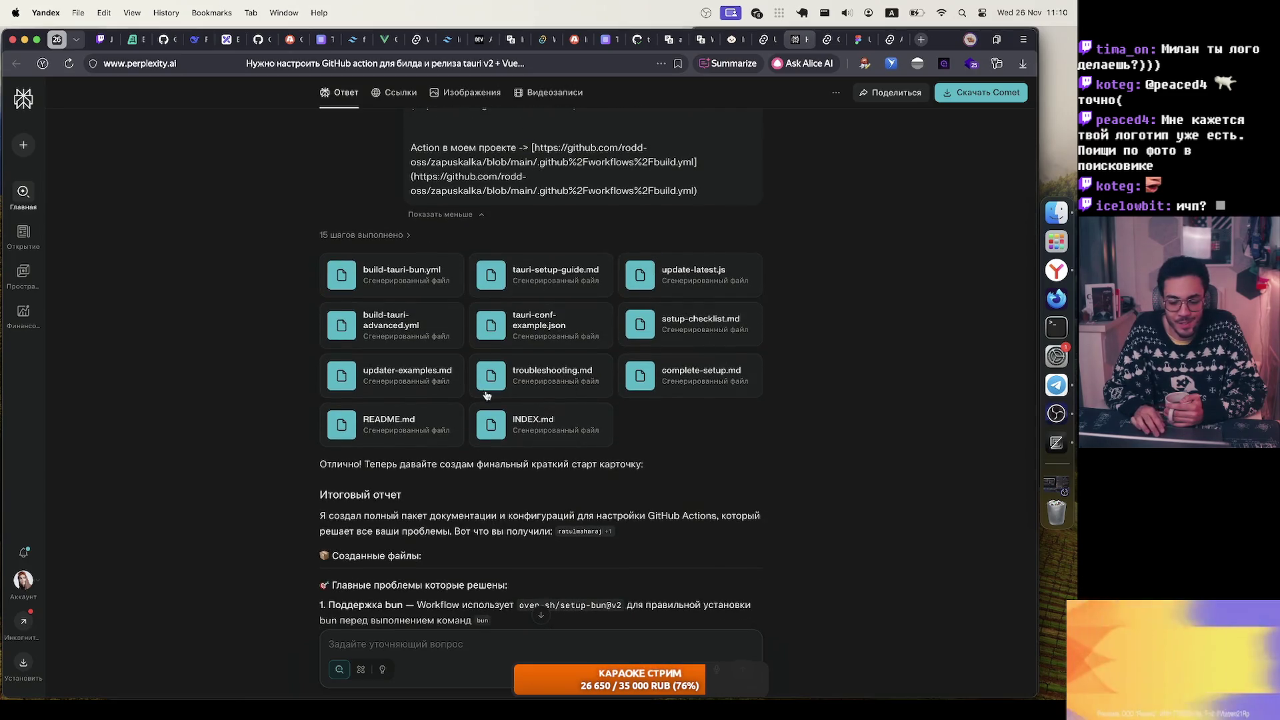
scroll(453, 347, down, 15)
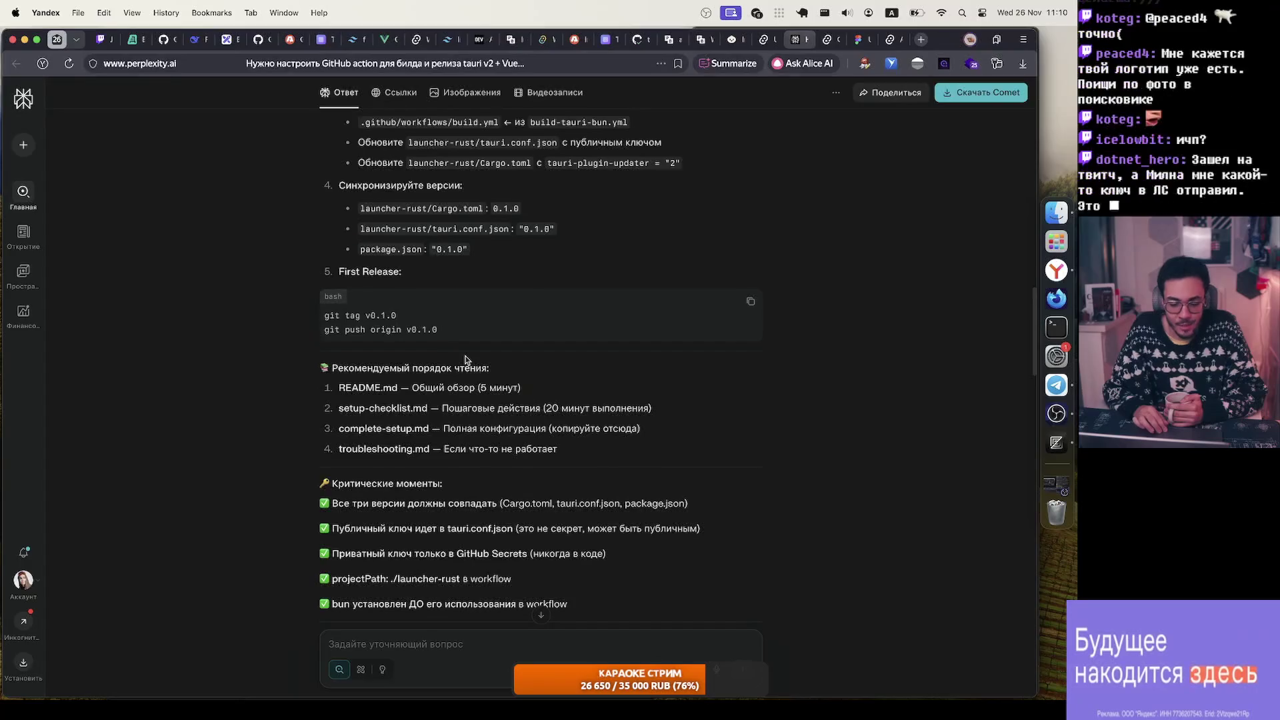
scroll(467, 360, down, 20)
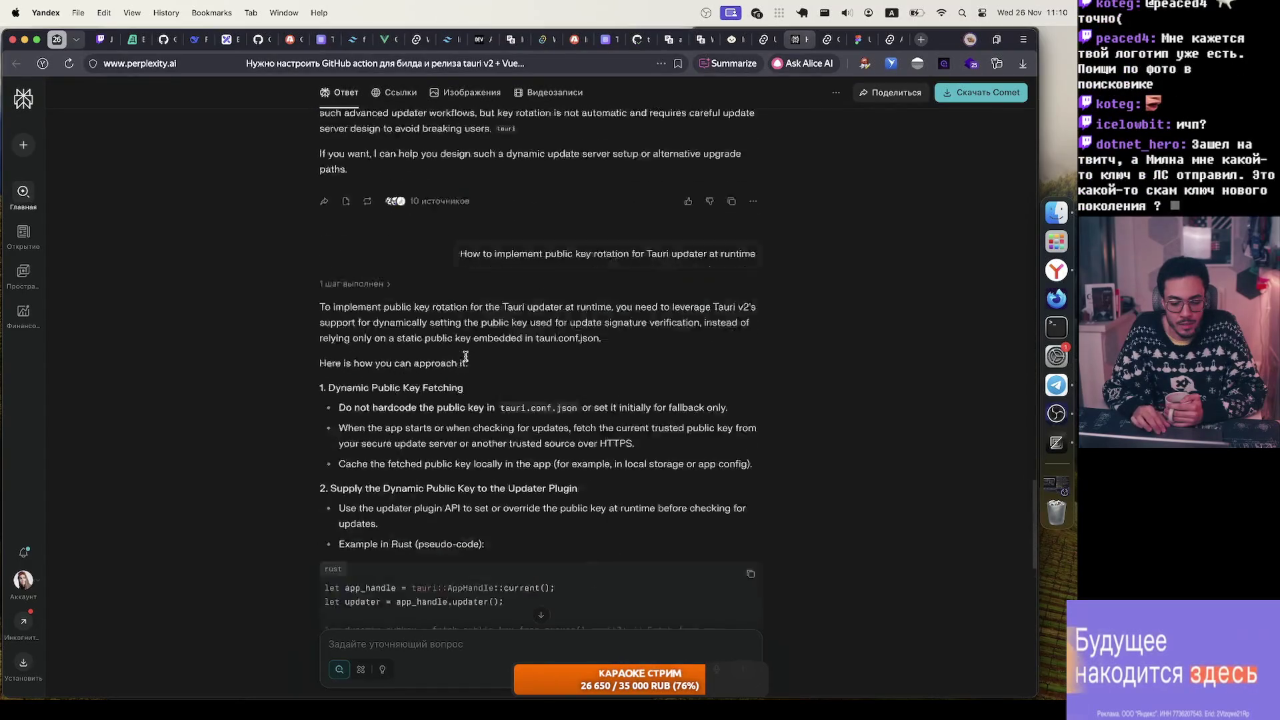
scroll(465, 355, down, 10)
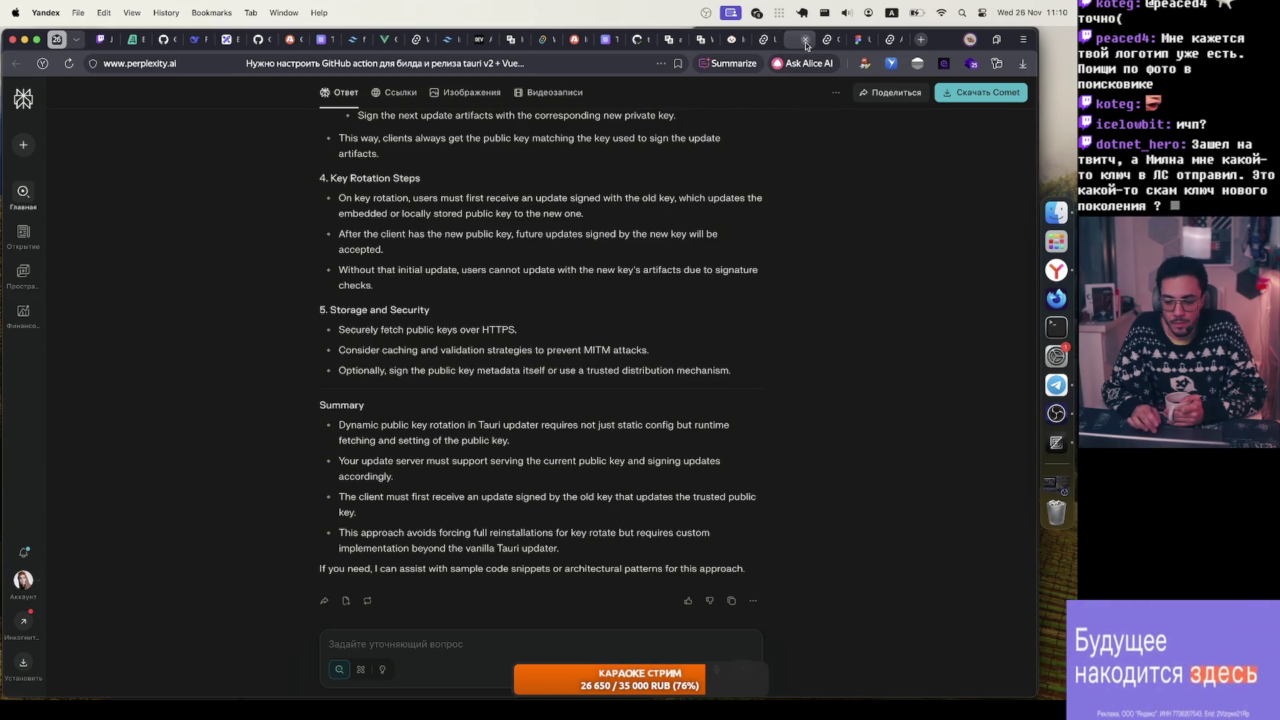
Step: Close the Perplexity chat and Tauri CSP pages to return to the Figma logo file
click(805, 41)
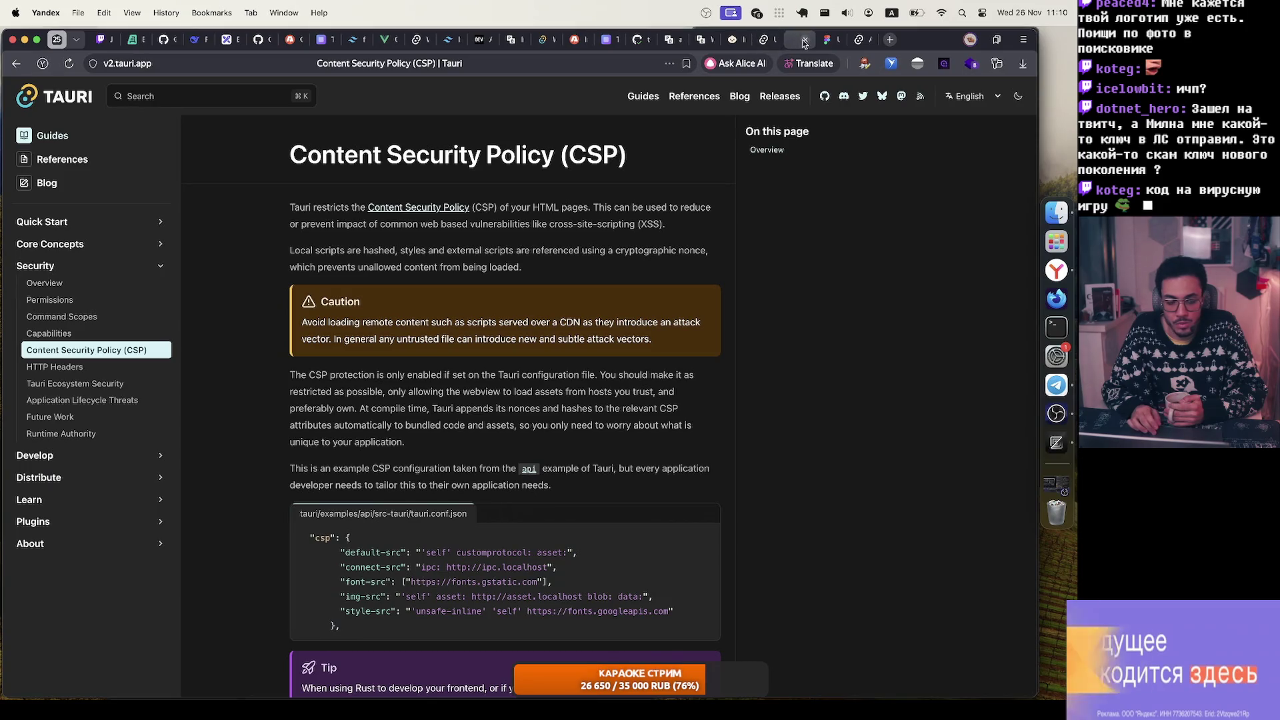
click(804, 42)
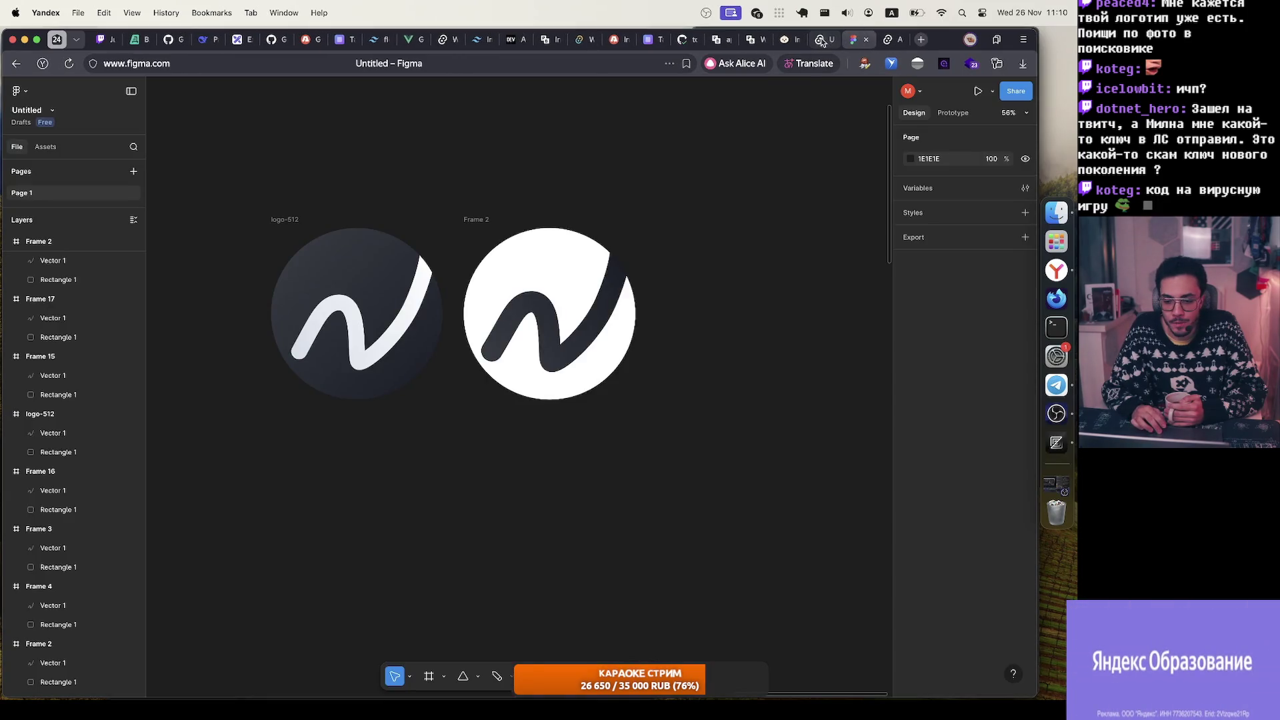
mouse_move(822, 42)
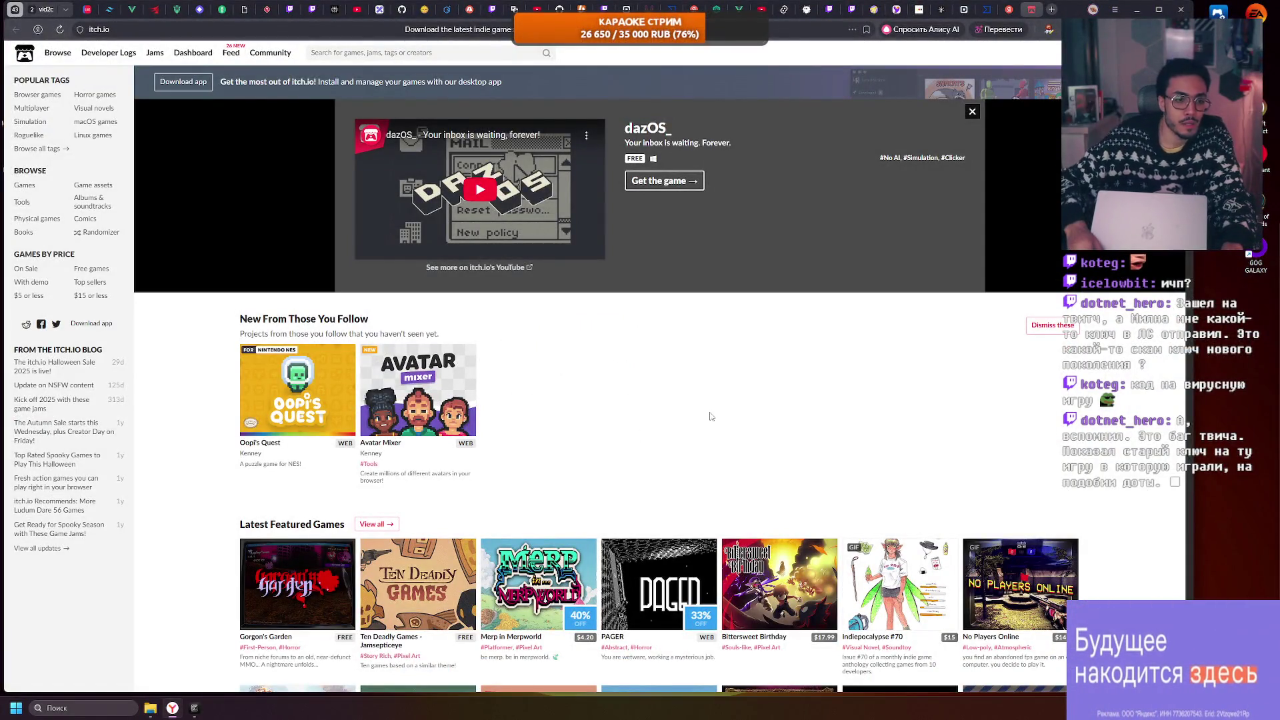
Step: Zoom in the itch.io home page with Ctrl+Plus and scroll through the followed projects
key(ctrl+plus)
key(ctrl+plus)
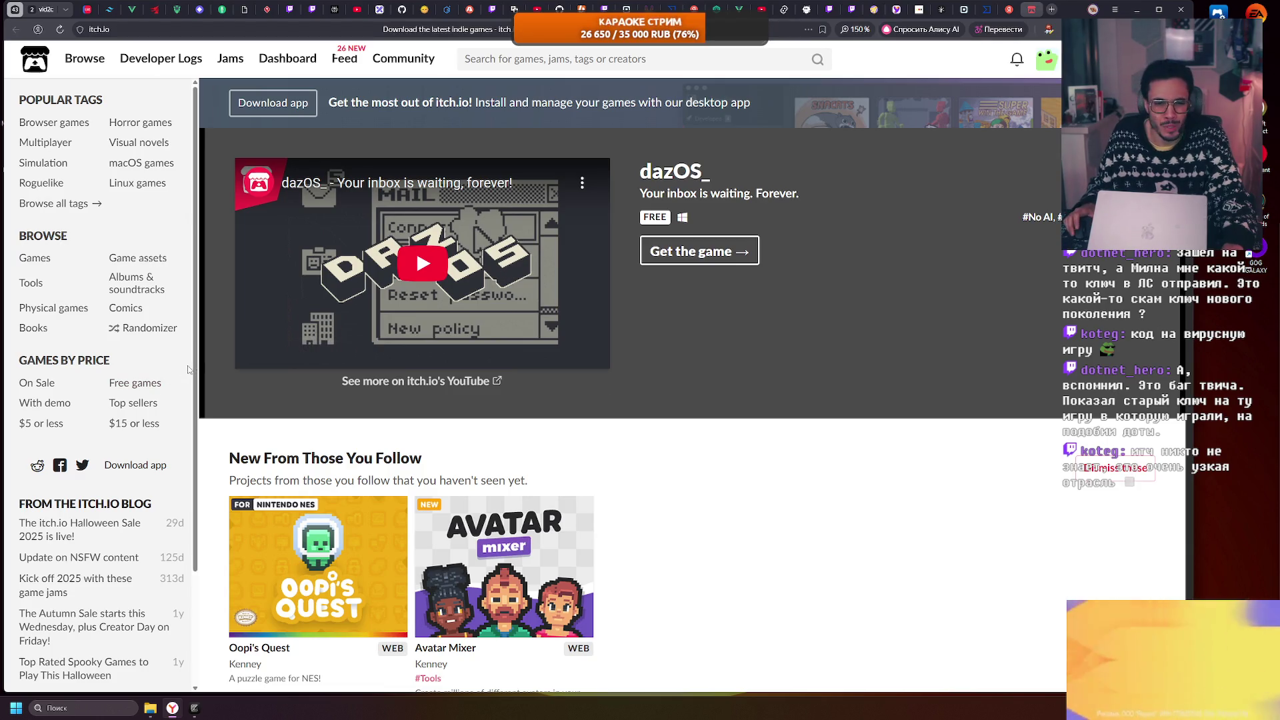
scroll(180, 420, down, 2)
scroll(202, 426, down, 2)
scroll(206, 300, up, 4)
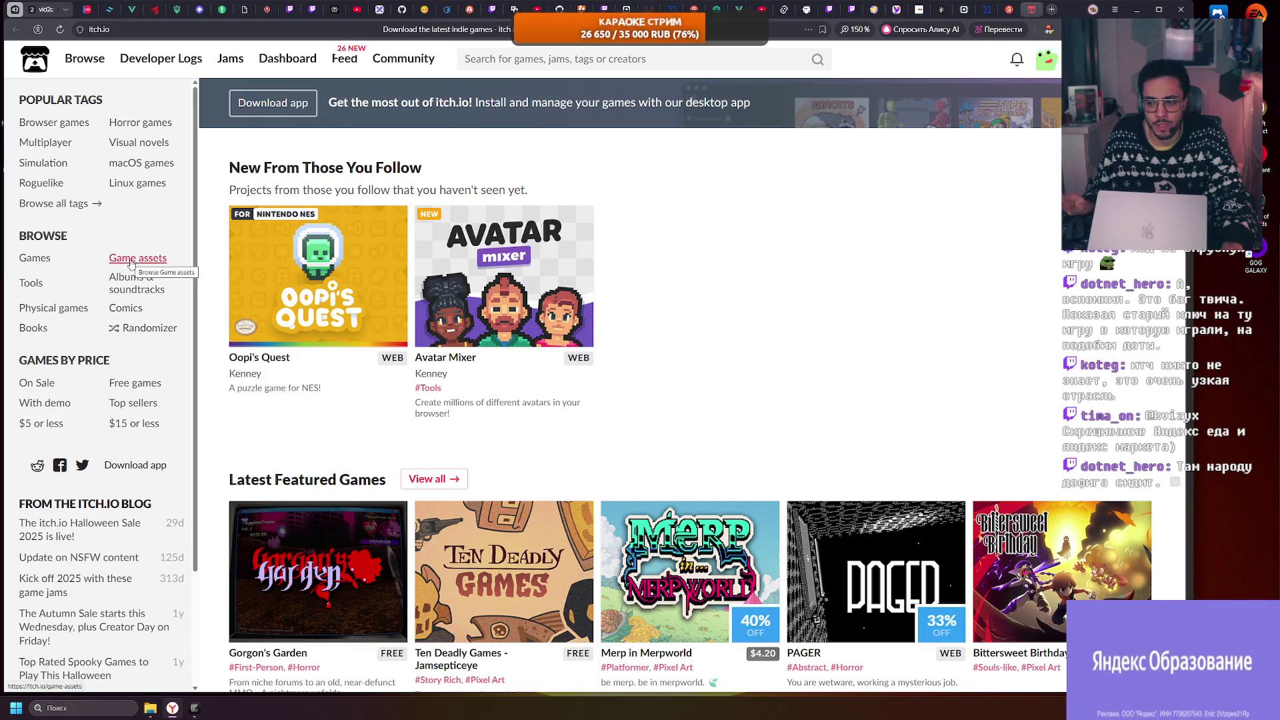
scroll(150, 275, down, 1)
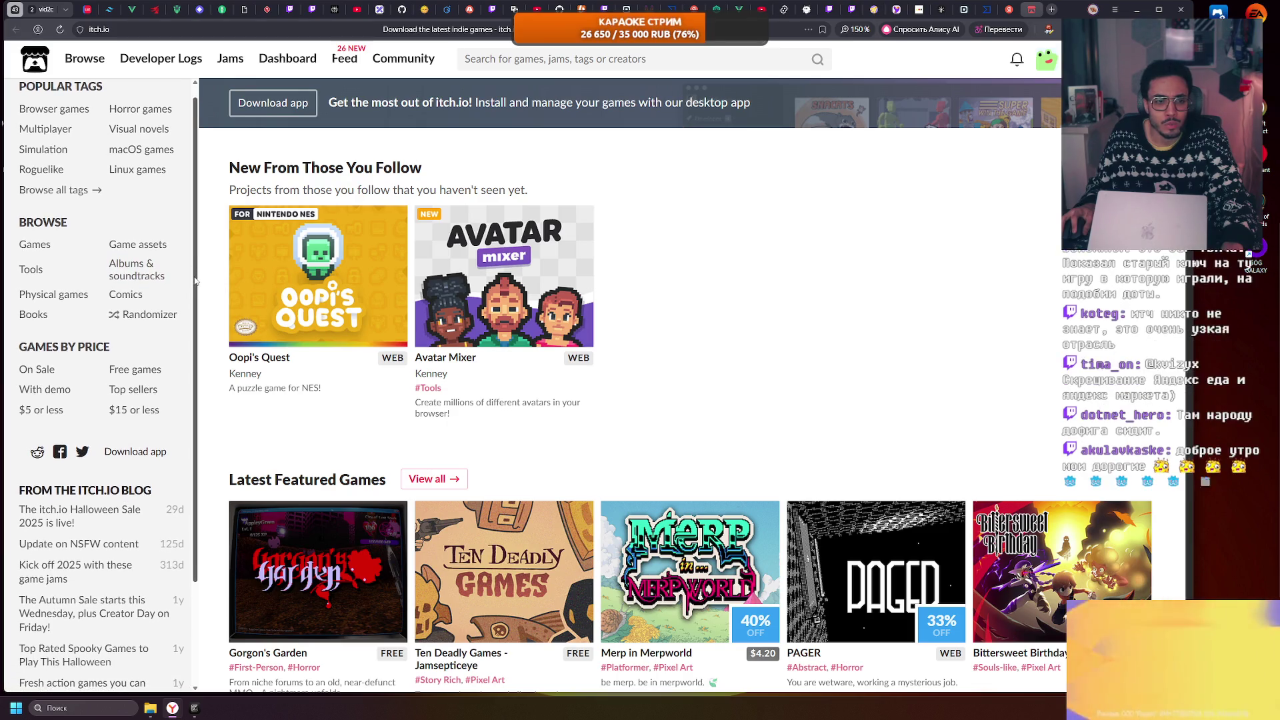
drag(195, 281, 198, 269)
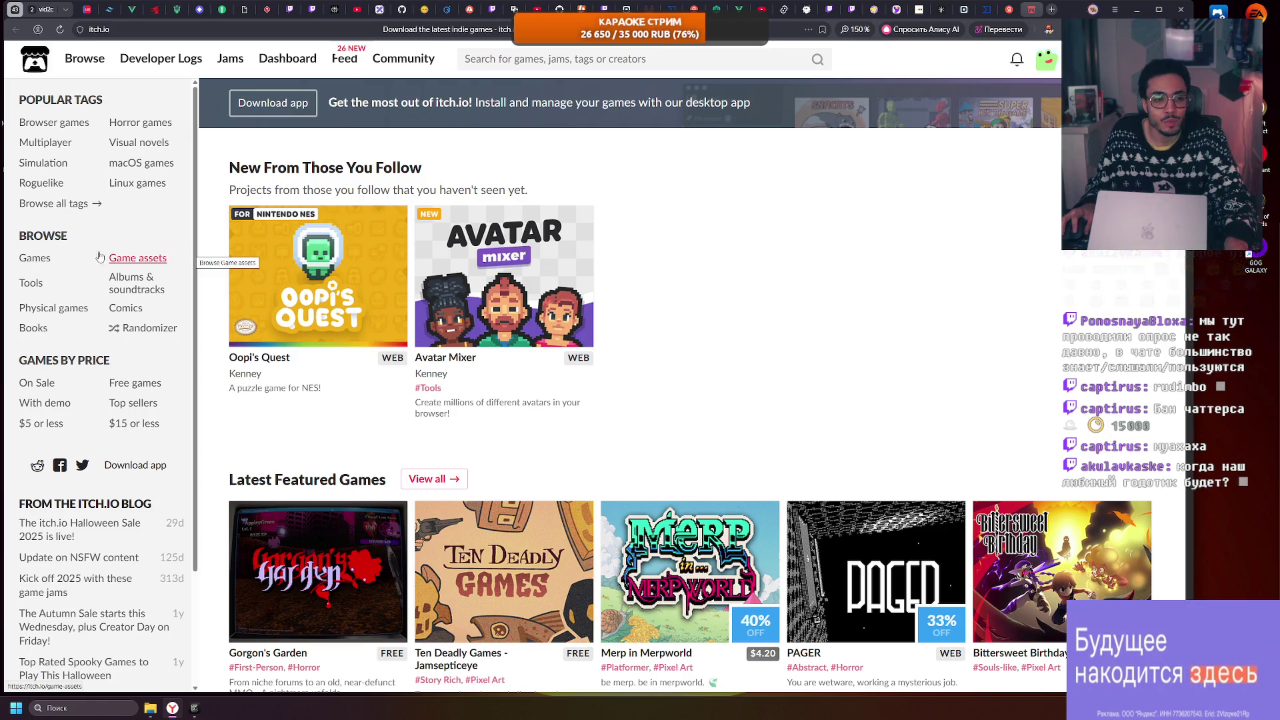
Step: Browse the top games playable in the browser, sorted by Popular
mouse_move(246, 220)
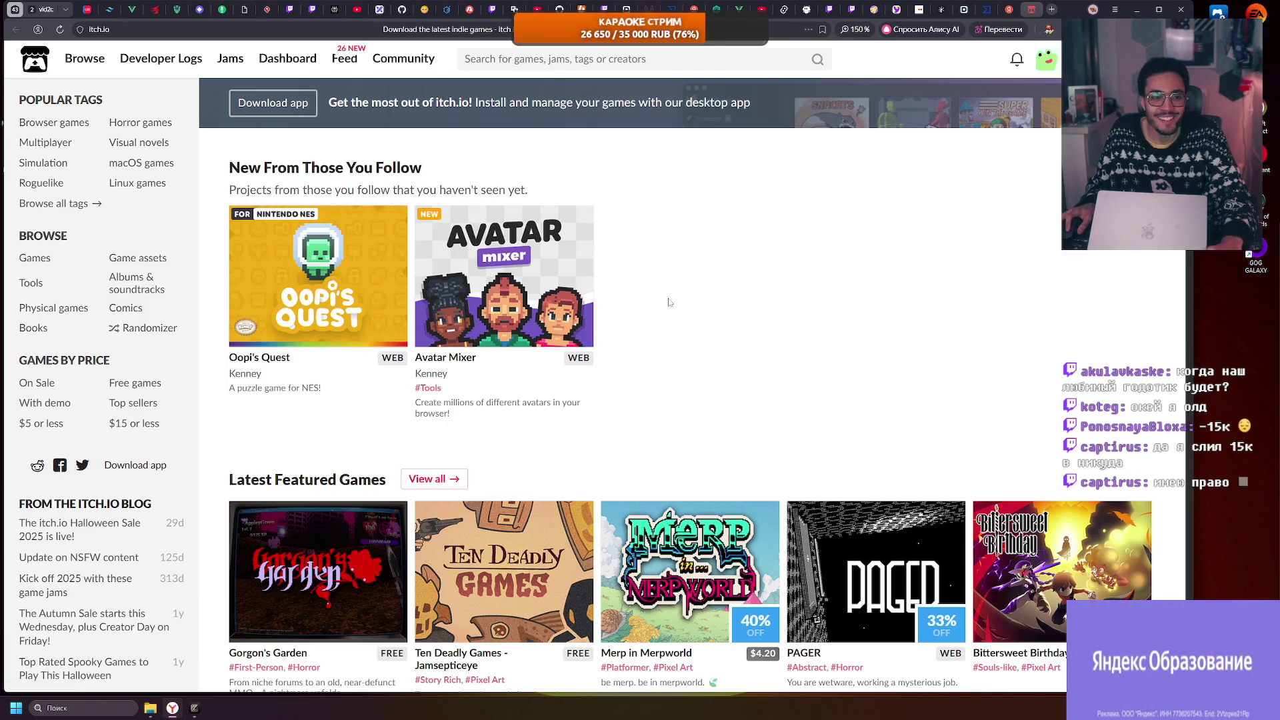
mouse_move(569, 293)
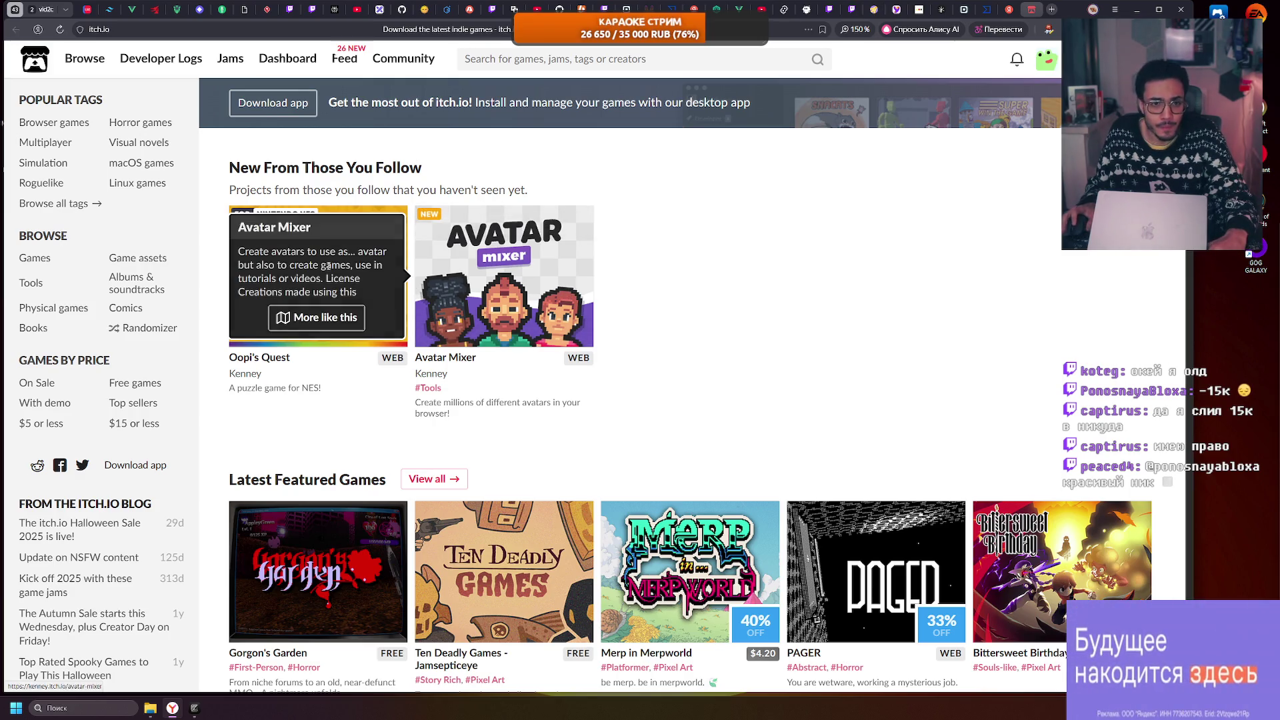
mouse_move(85, 66)
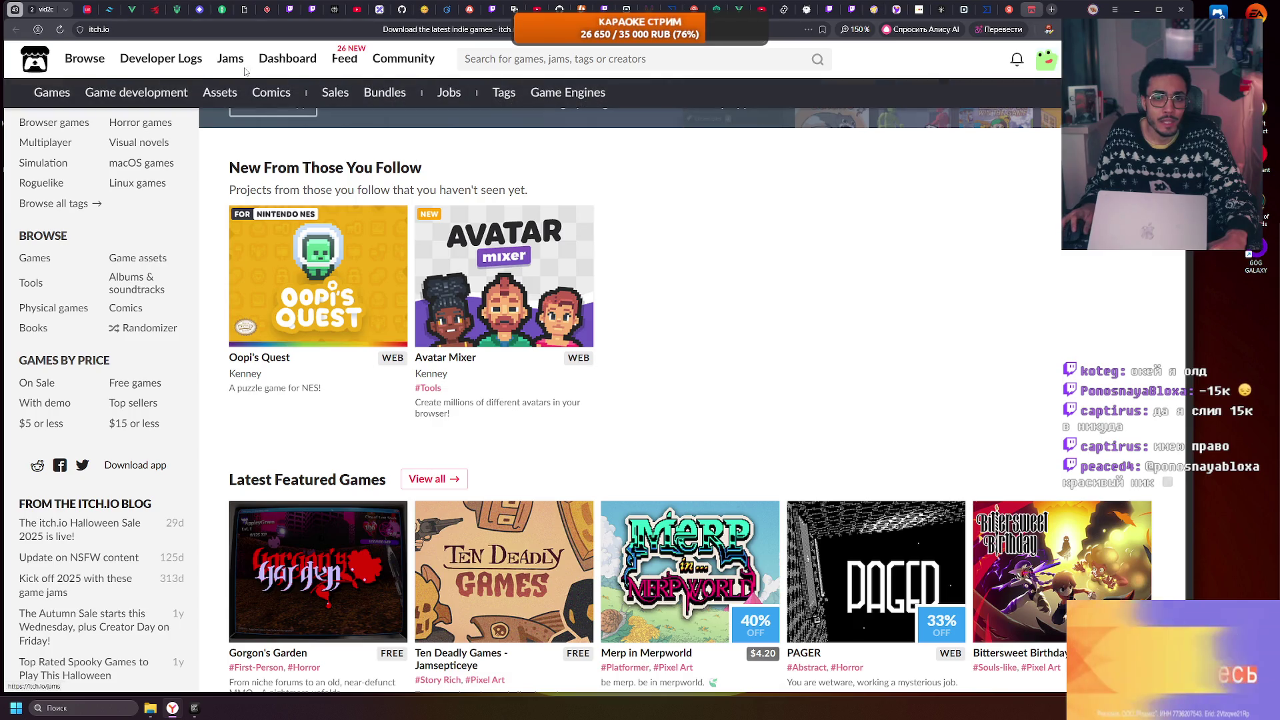
click(83, 129)
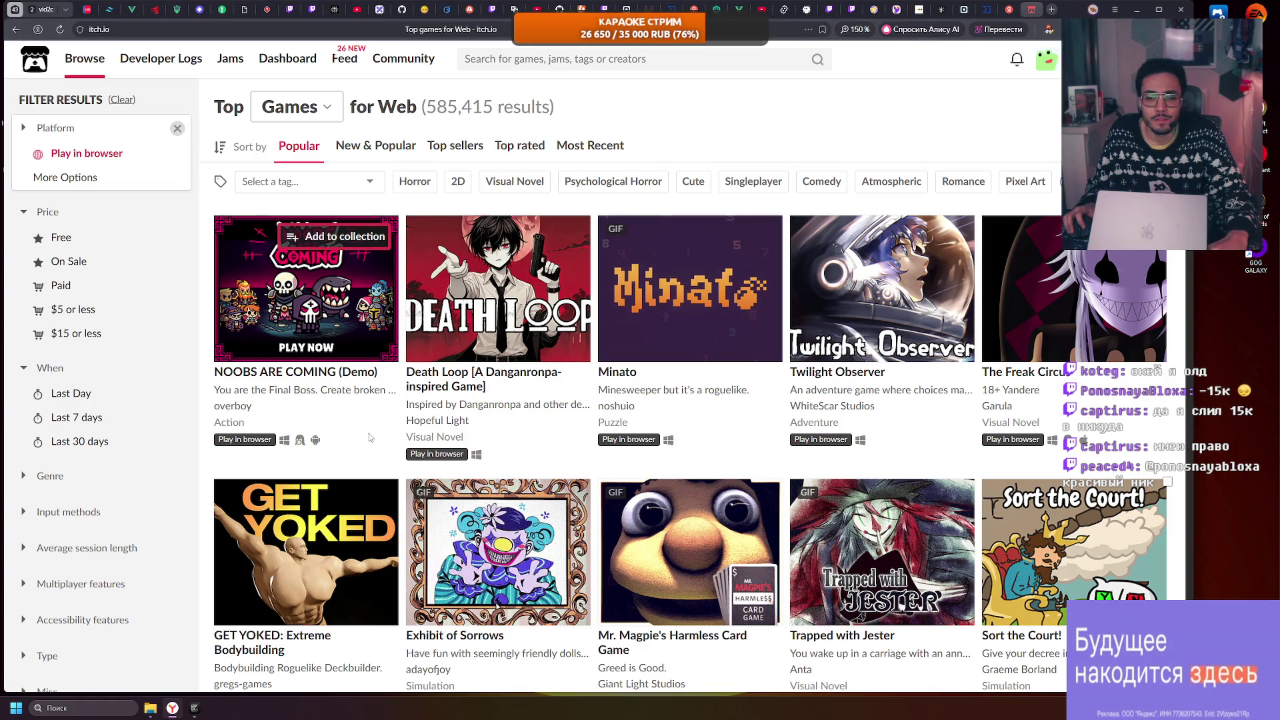
Step: Open the NOOBS ARE COMING demo, start it with Начать and play it fullscreen
click(337, 288)
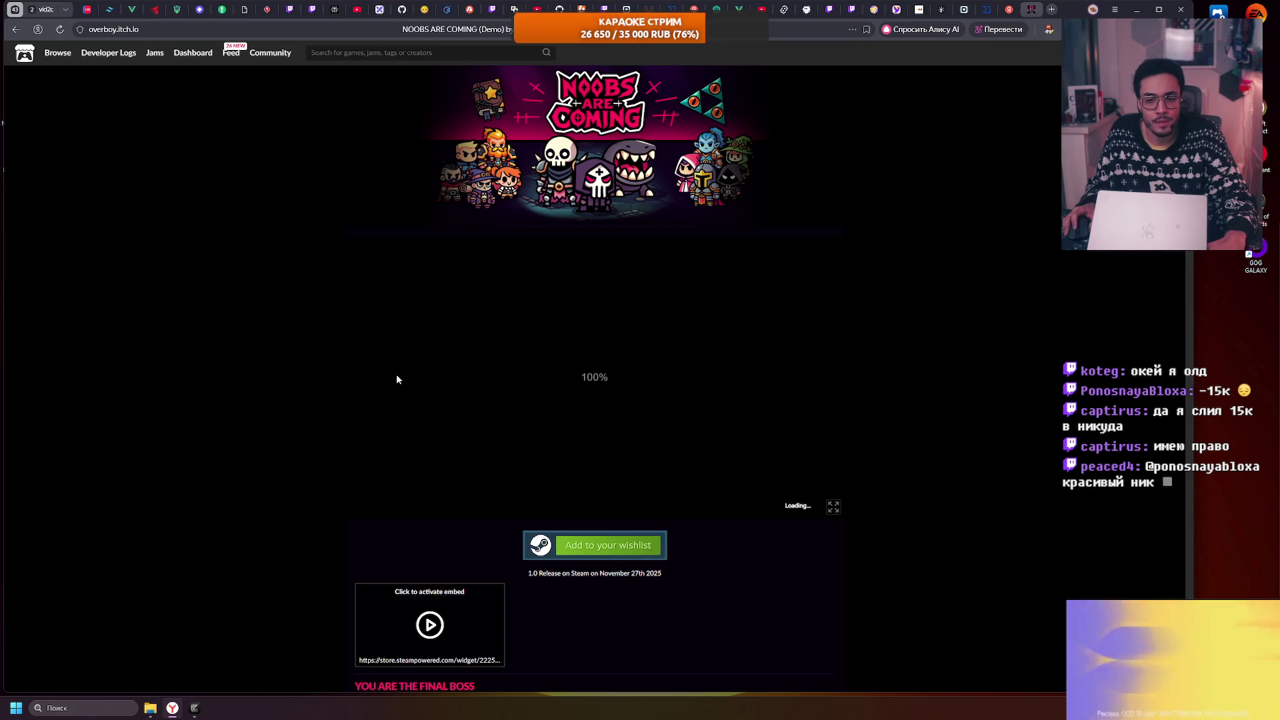
scroll(396, 375, down, 1)
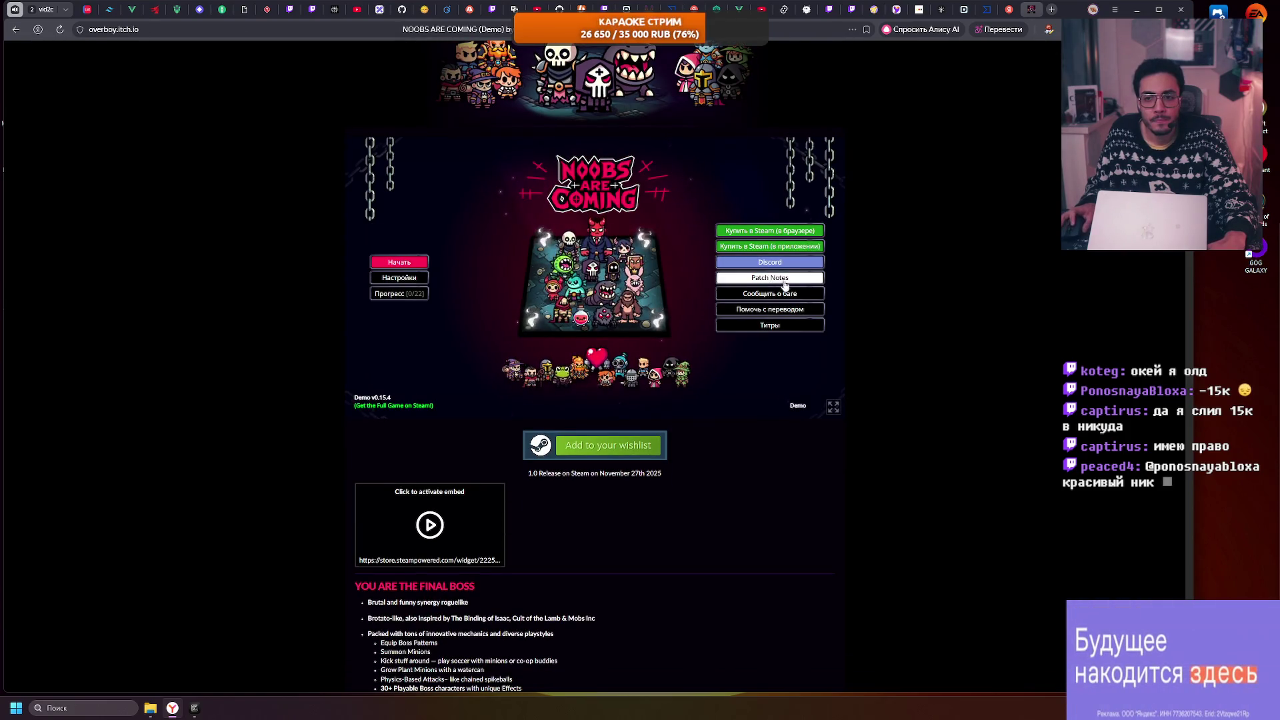
click(400, 262)
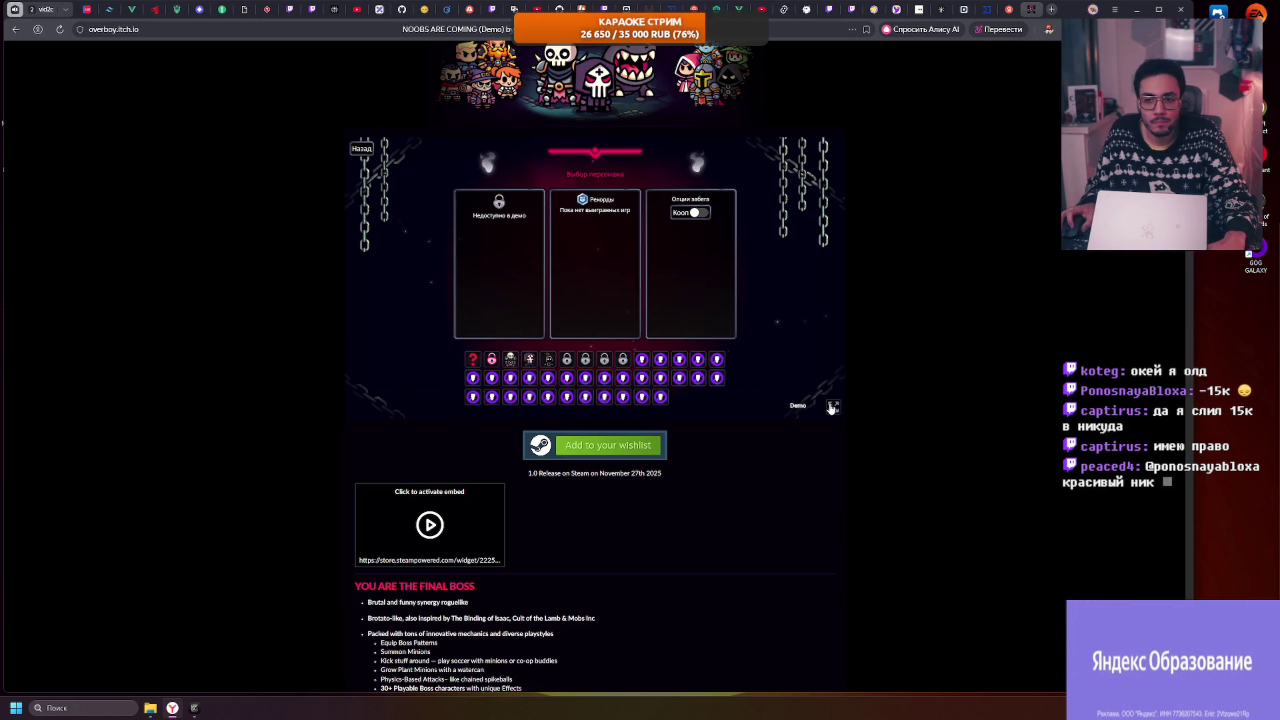
click(834, 406)
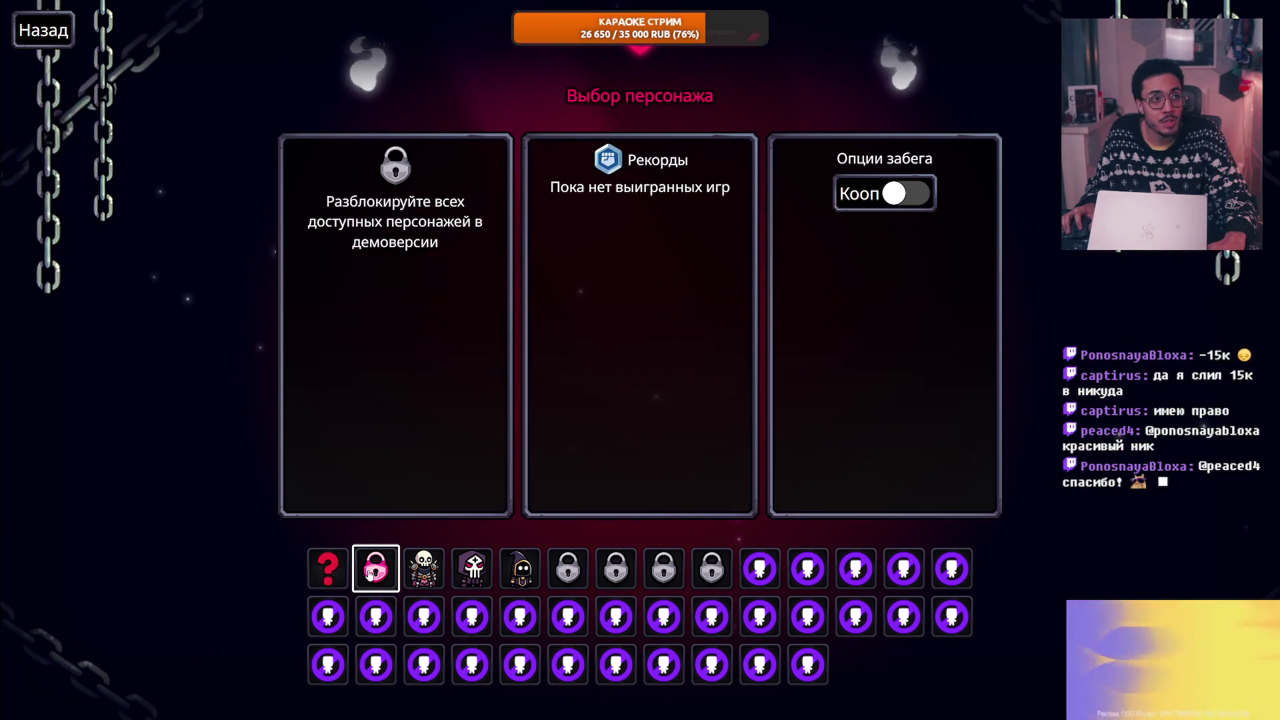
Step: Pick the Череп boss with the Удар attack to begin the run
click(427, 576)
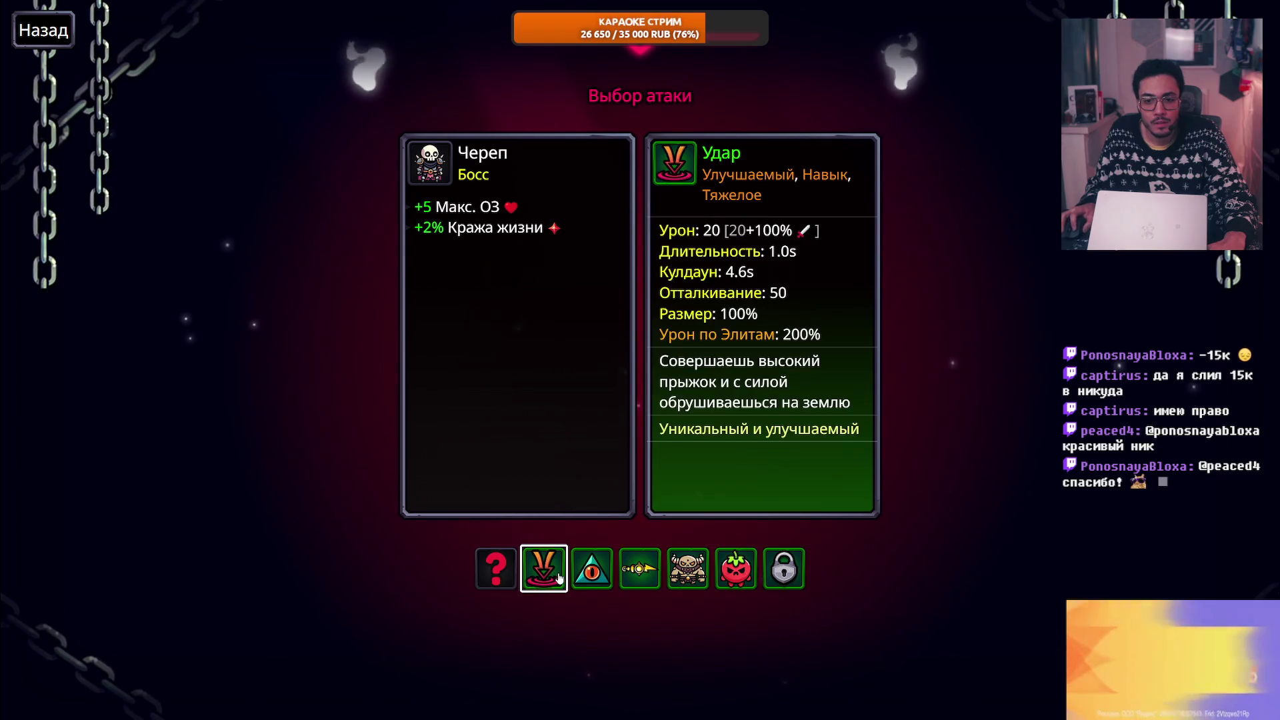
click(544, 569)
click(543, 568)
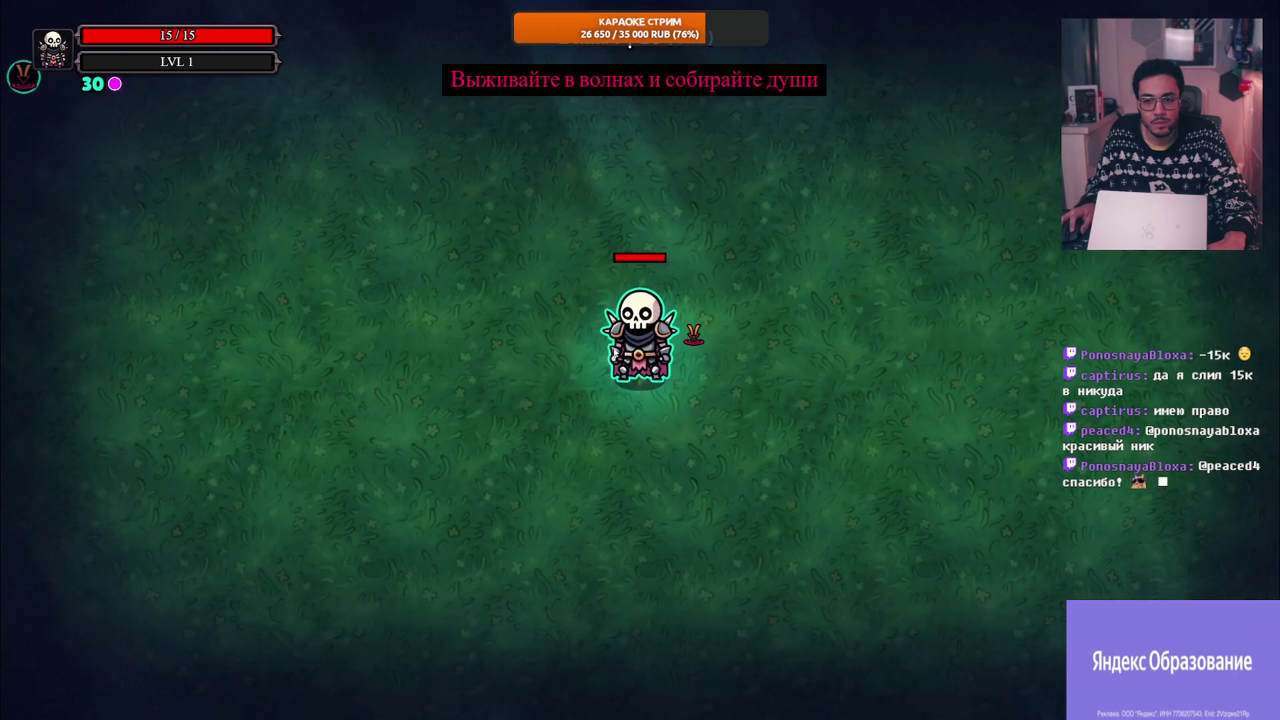
Step: Survive the wave with WASD, collect the soul orbs, enter the portal and exit fullscreen
key(a)
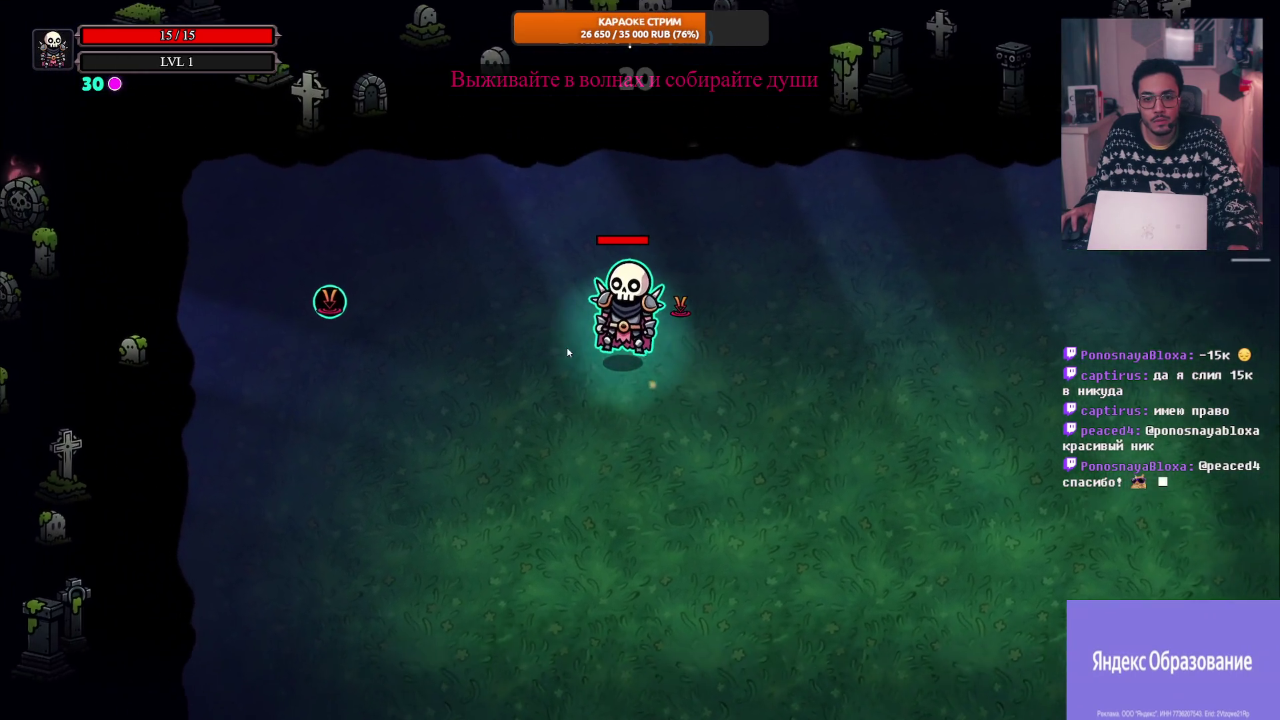
key(a)
key(w)
key(space)
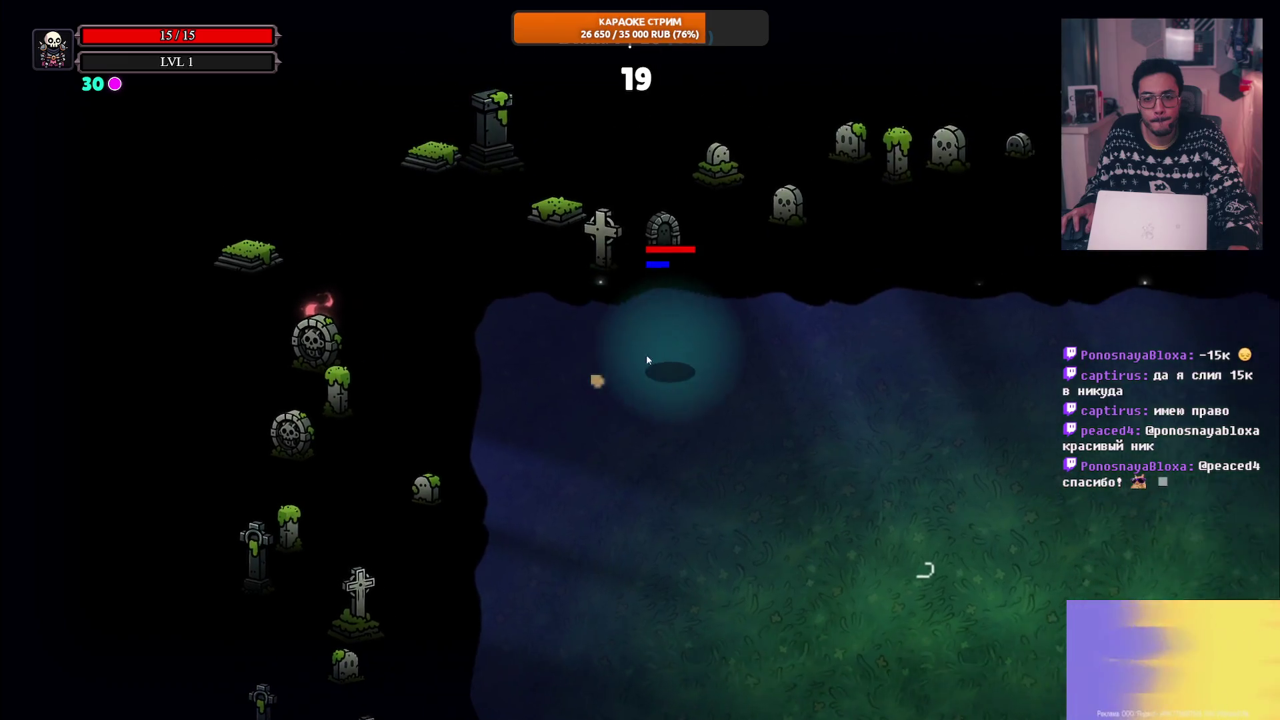
key(s)
key(d)
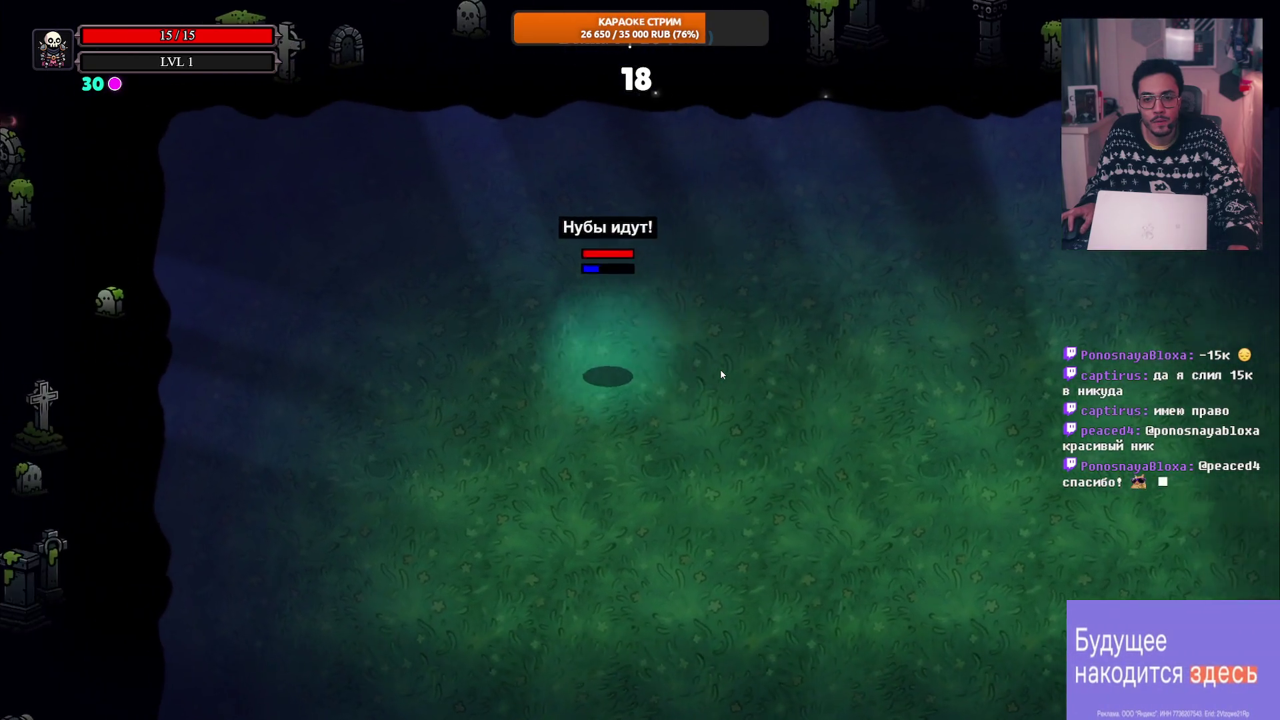
key(s)
key(d)
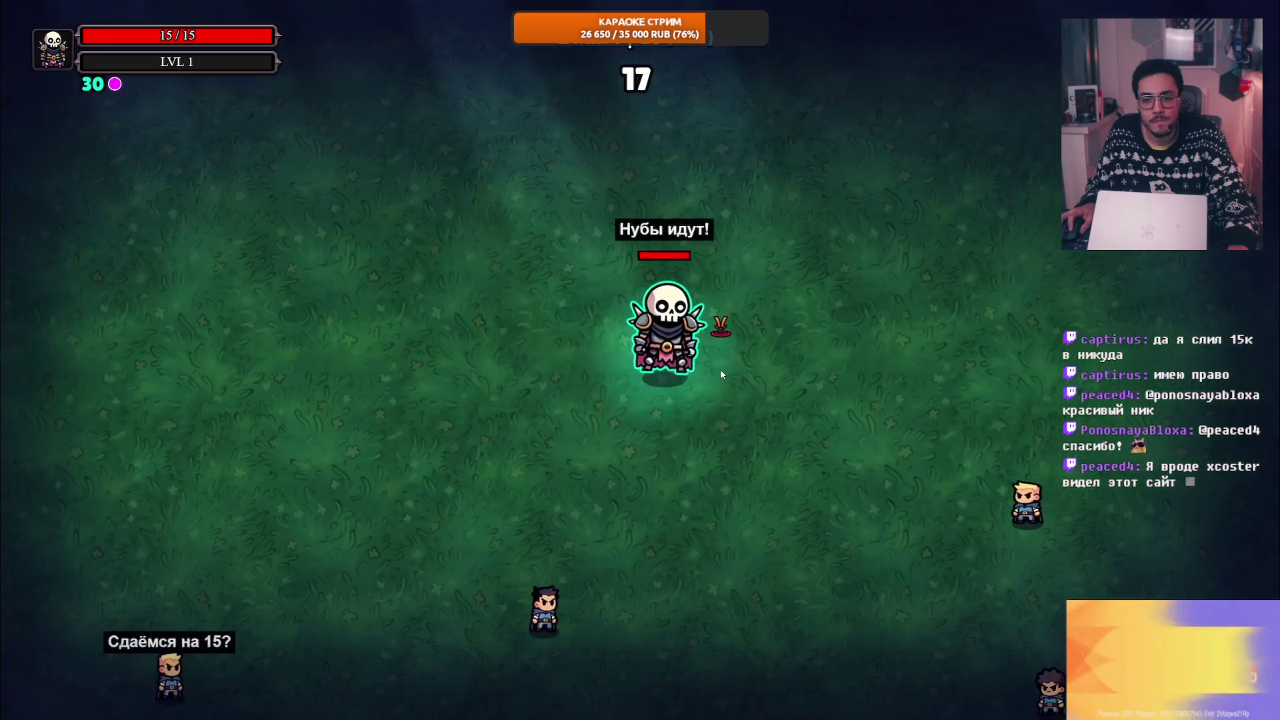
key(s)
key(d)
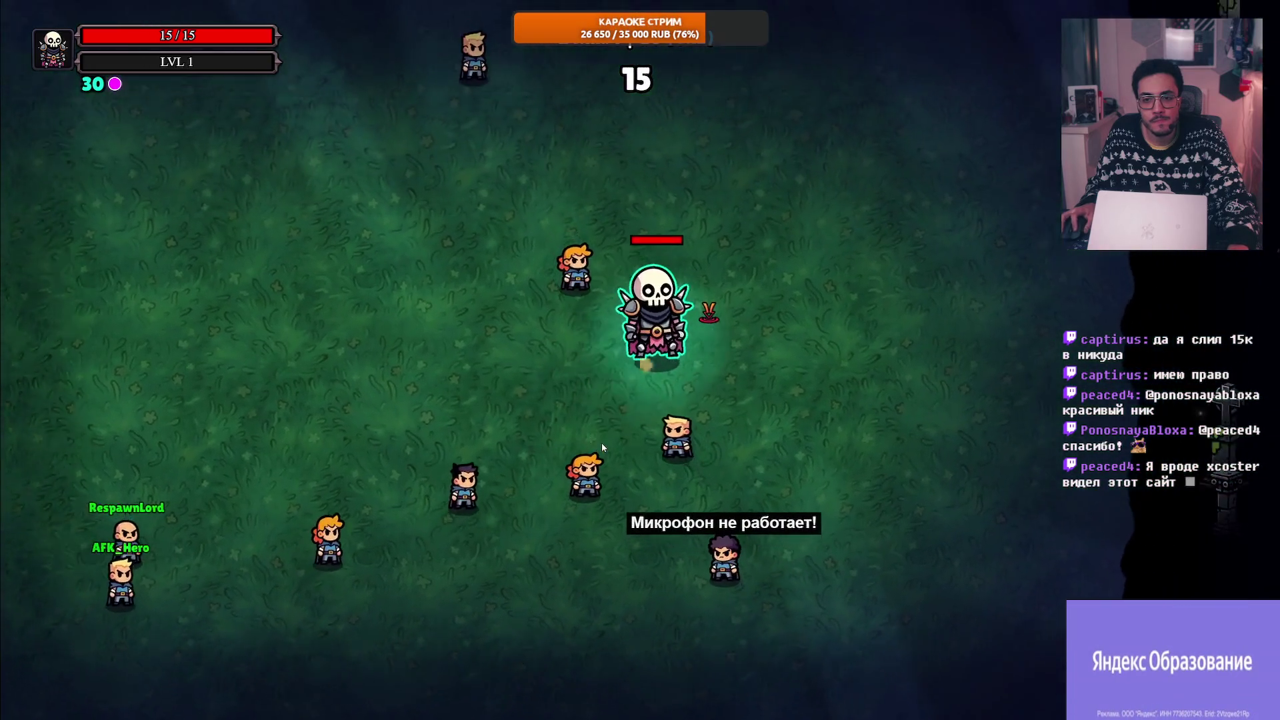
key(w)
key(a)
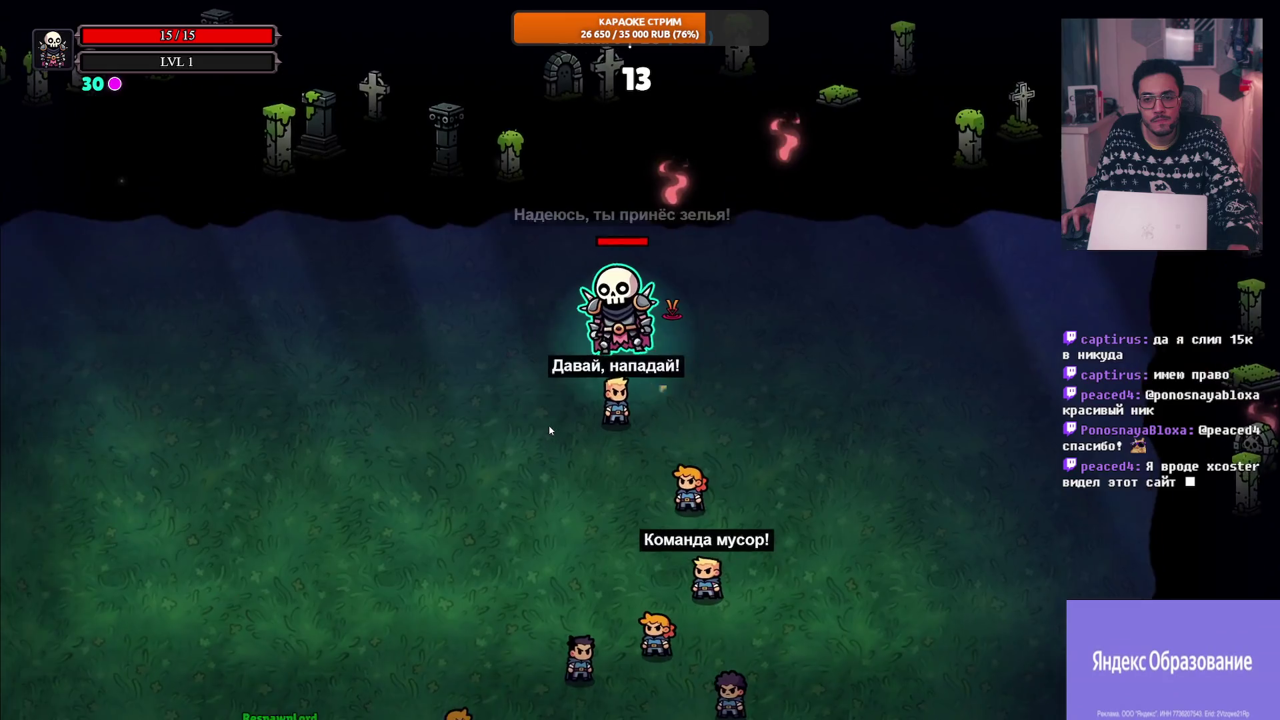
key(s)
key(a)
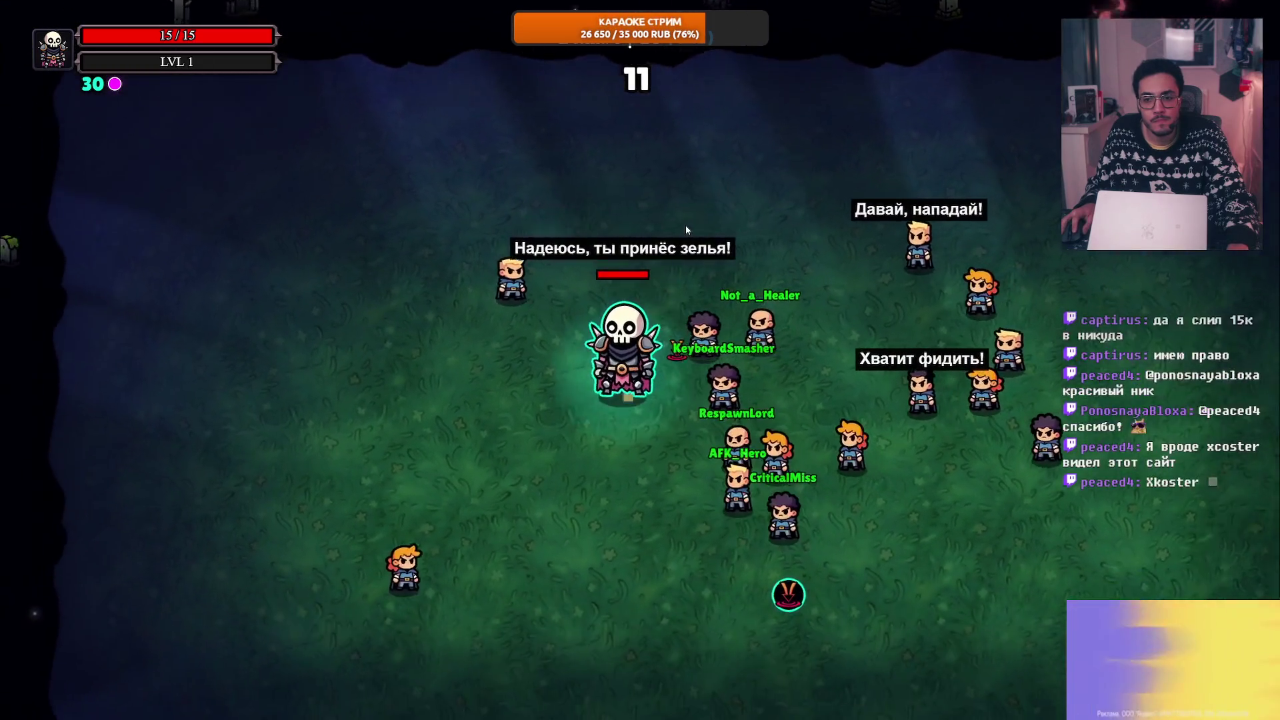
key(d)
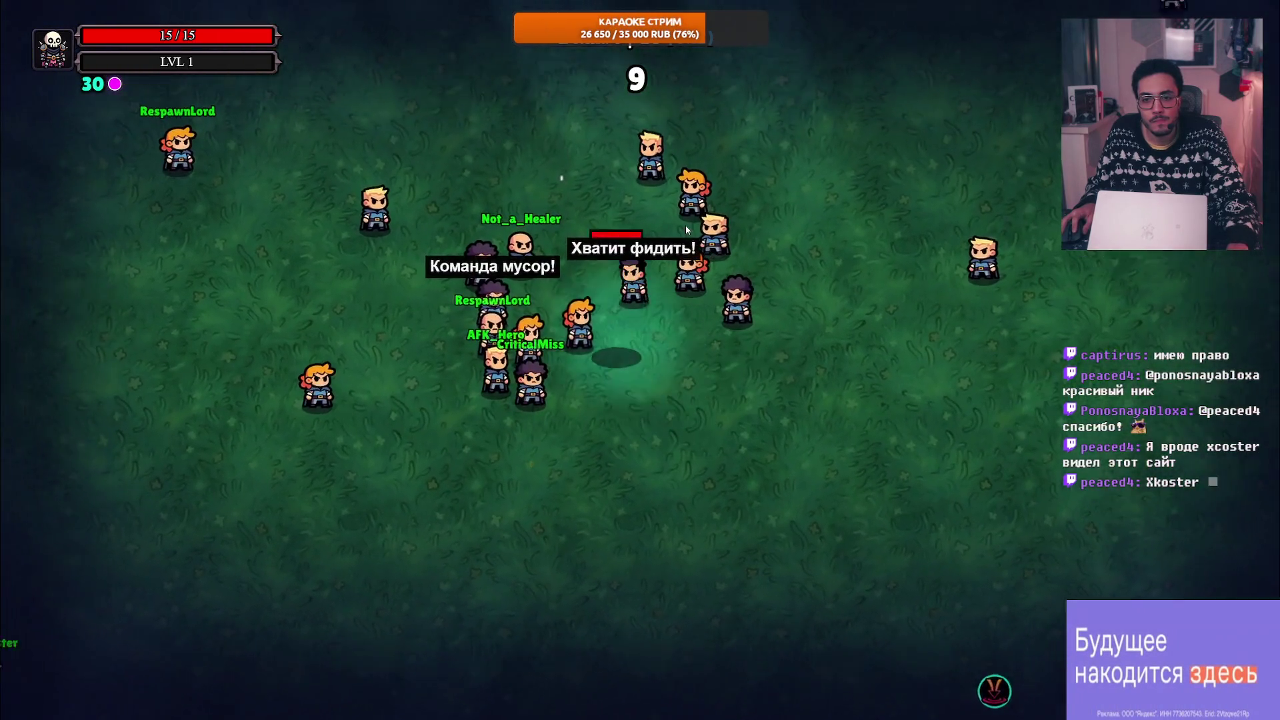
key(s)
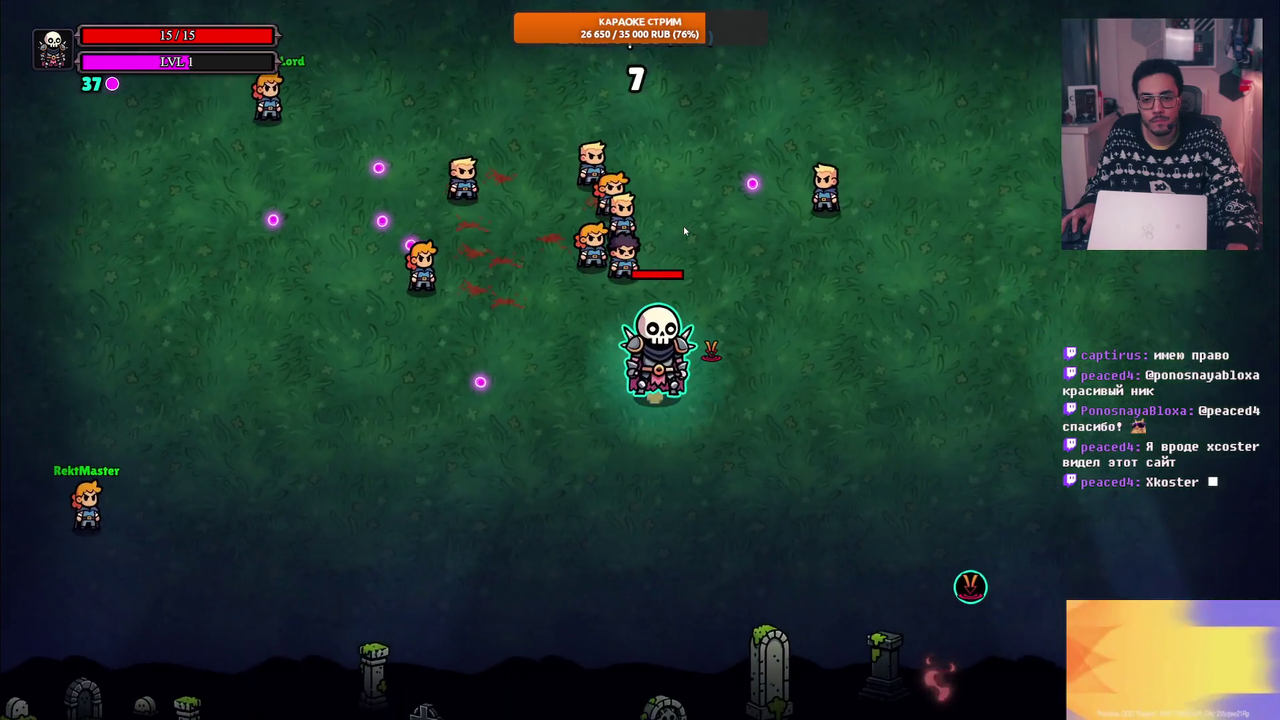
key(w)
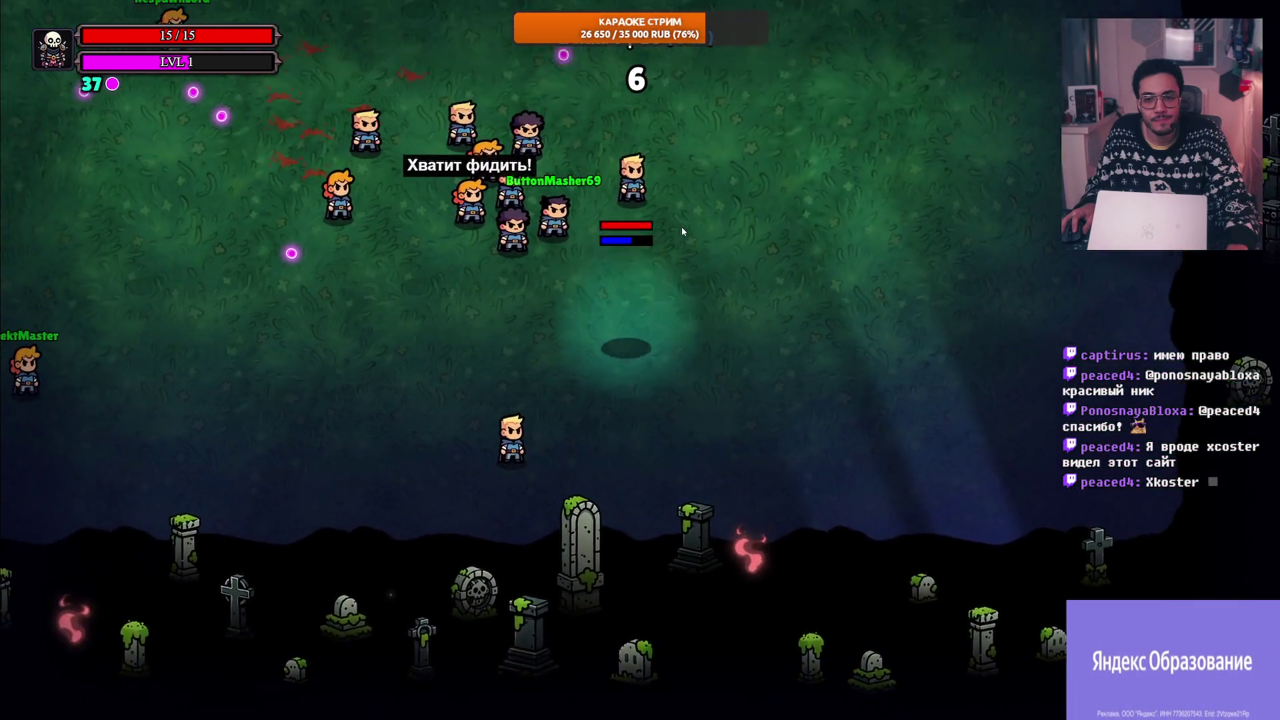
key(s)
key(d)
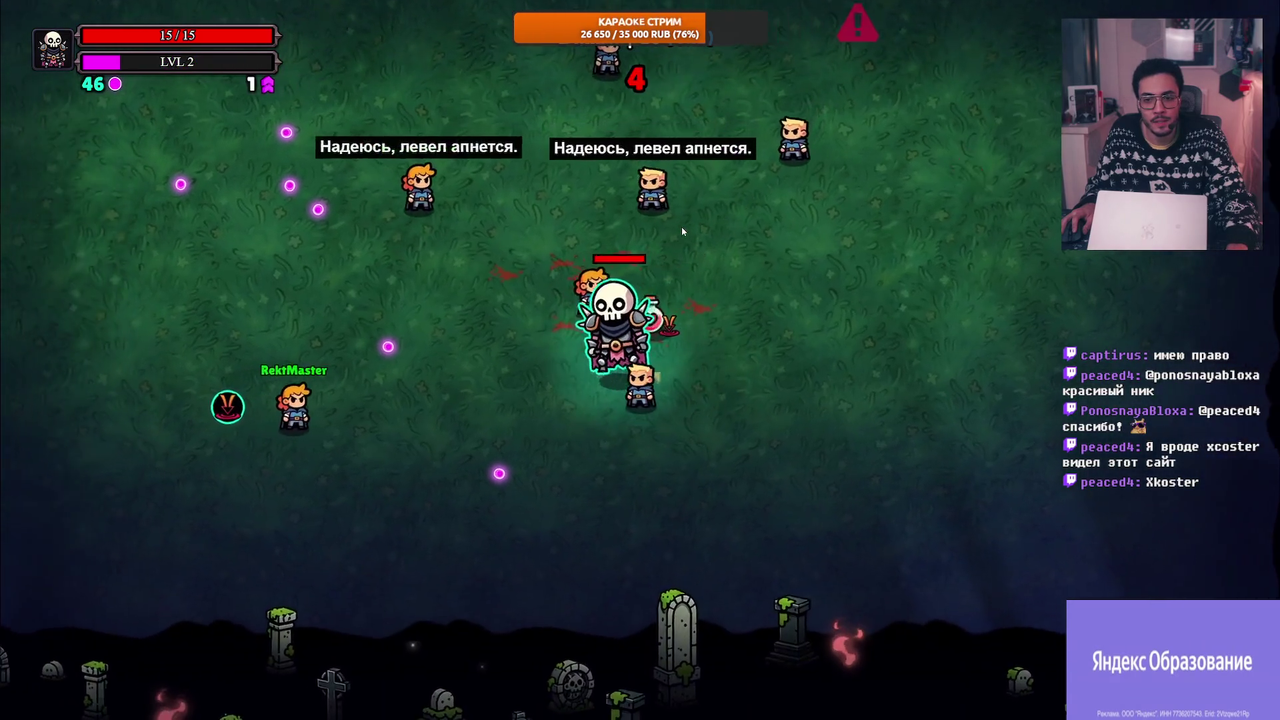
key(w)
key(d)
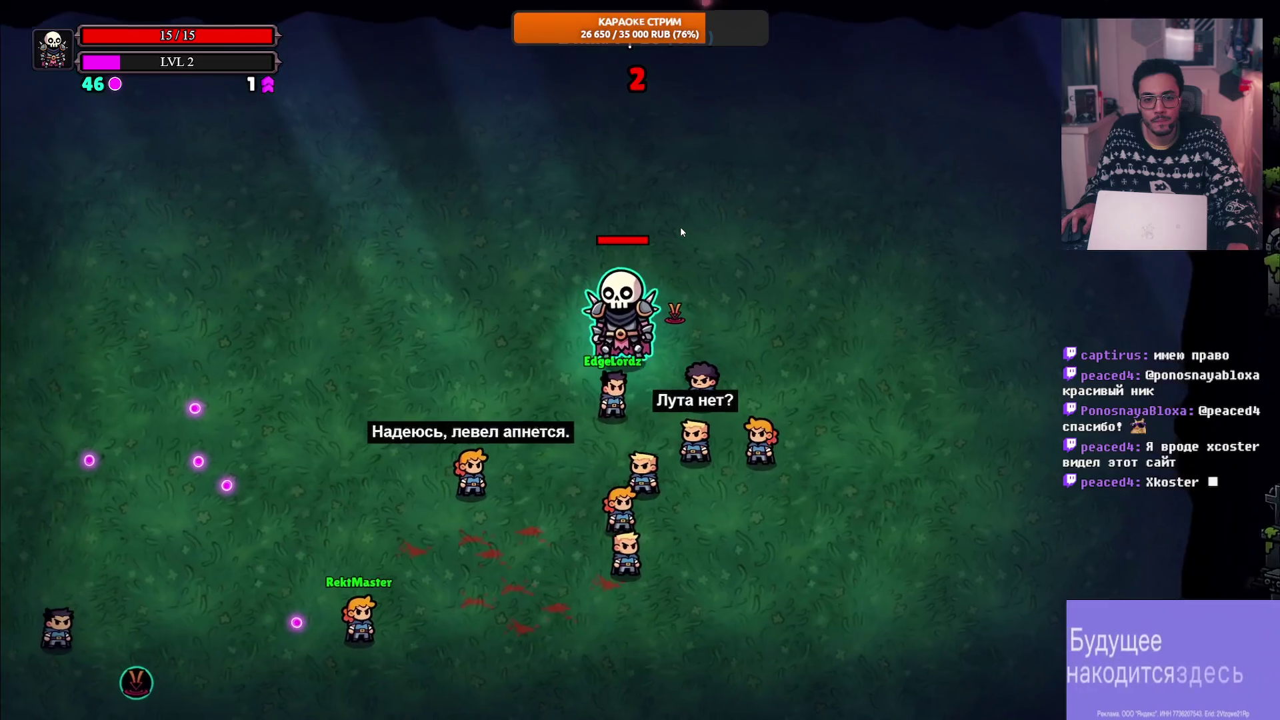
key(a)
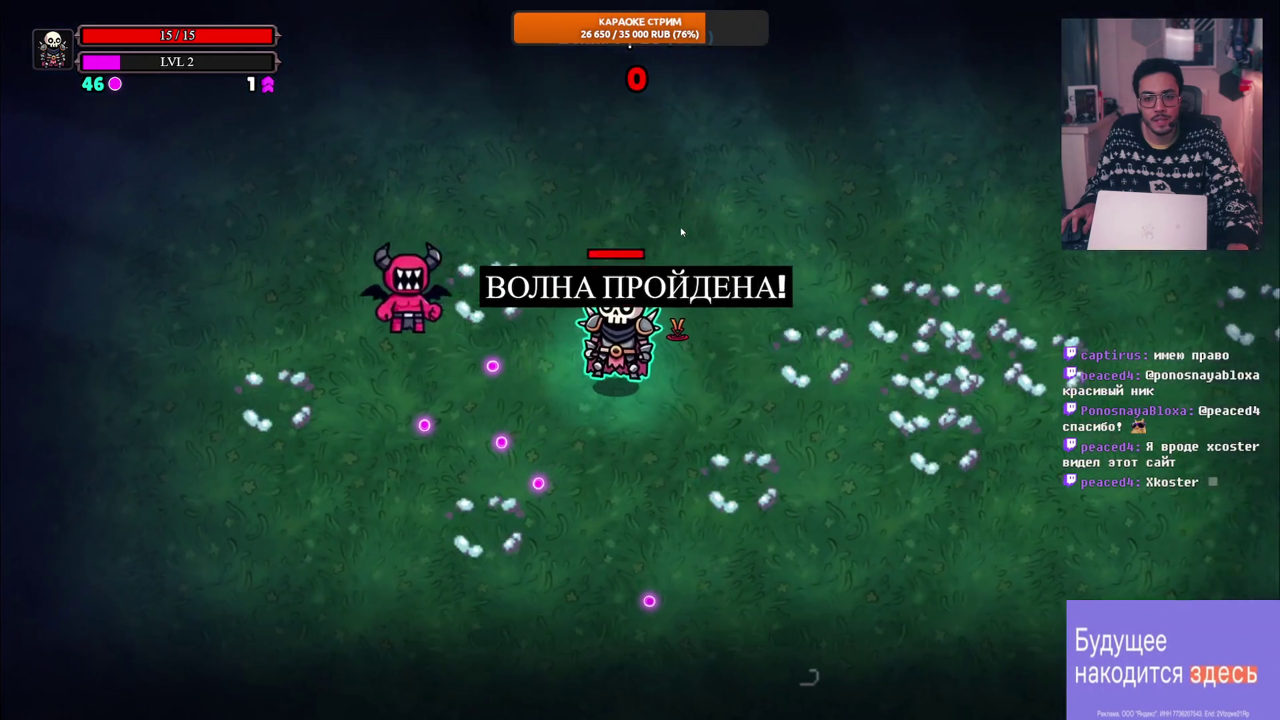
key(s)
key(d)
key(w)
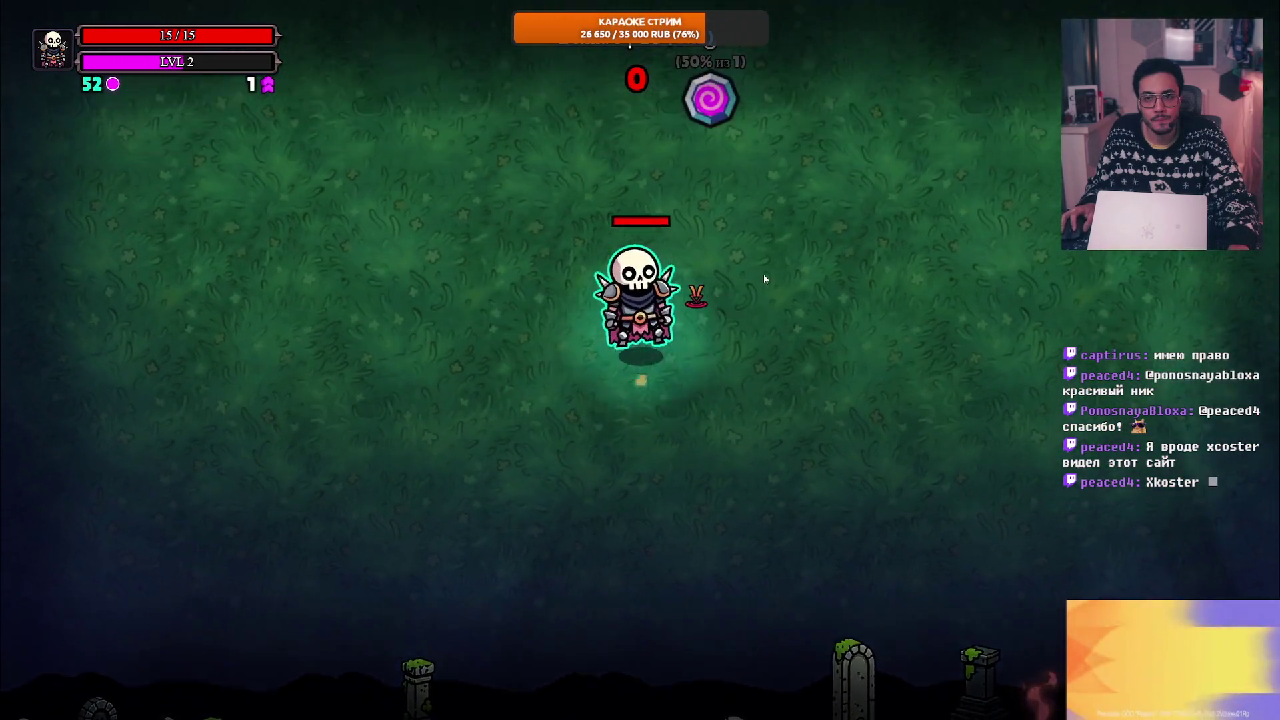
key(w)
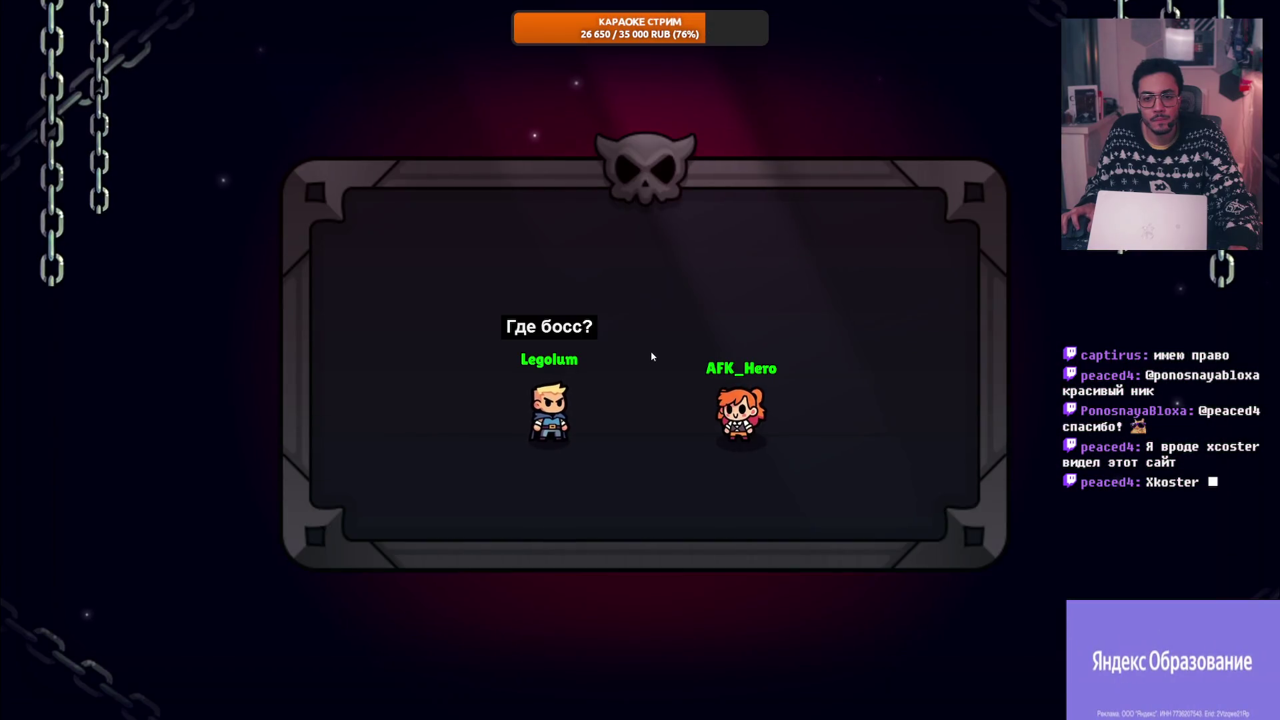
key(Escape)
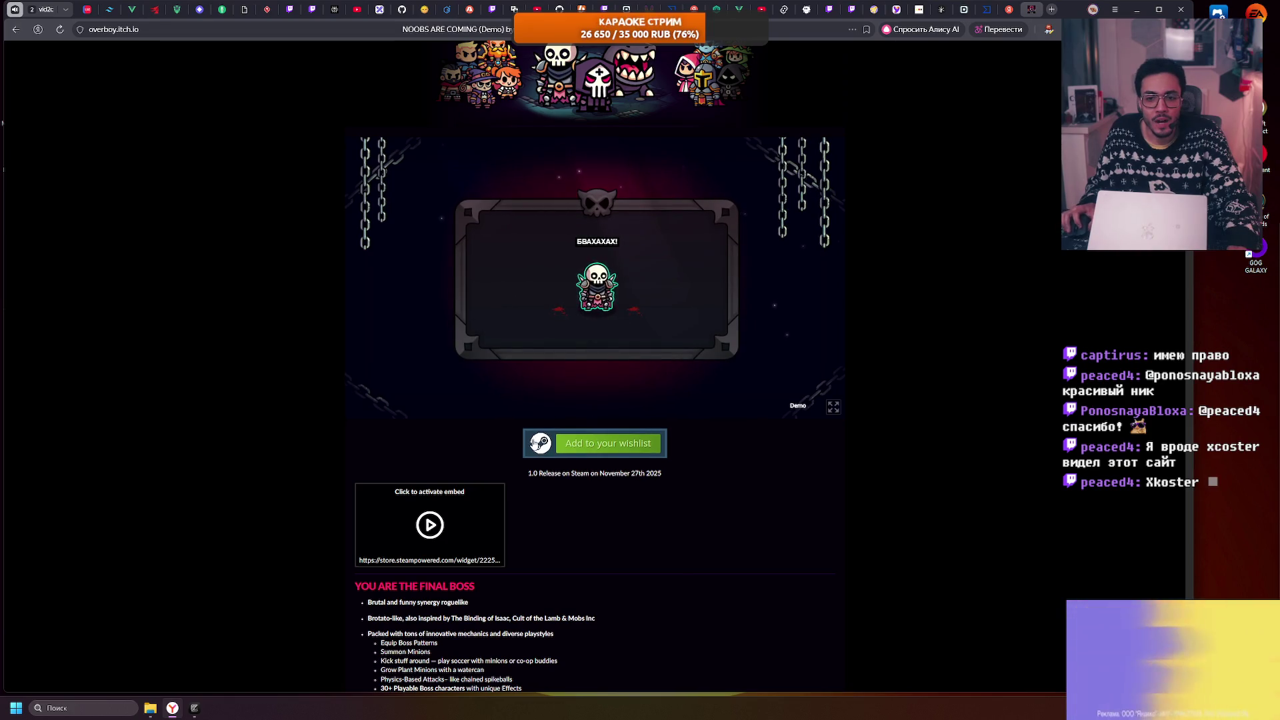
Step: Pause the game, view its Настройки settings, then go to the itch.io home page
scroll(740, 169, up, 2)
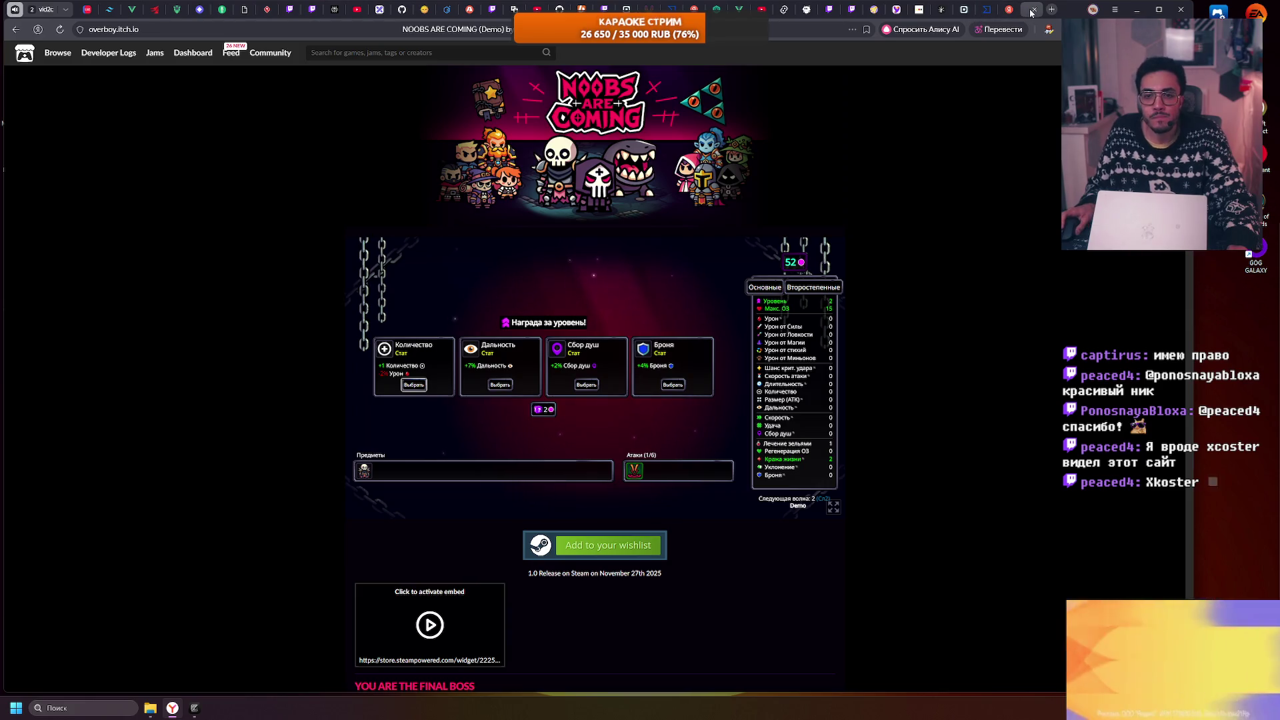
key(Escape)
key(Escape)
key(Escape)
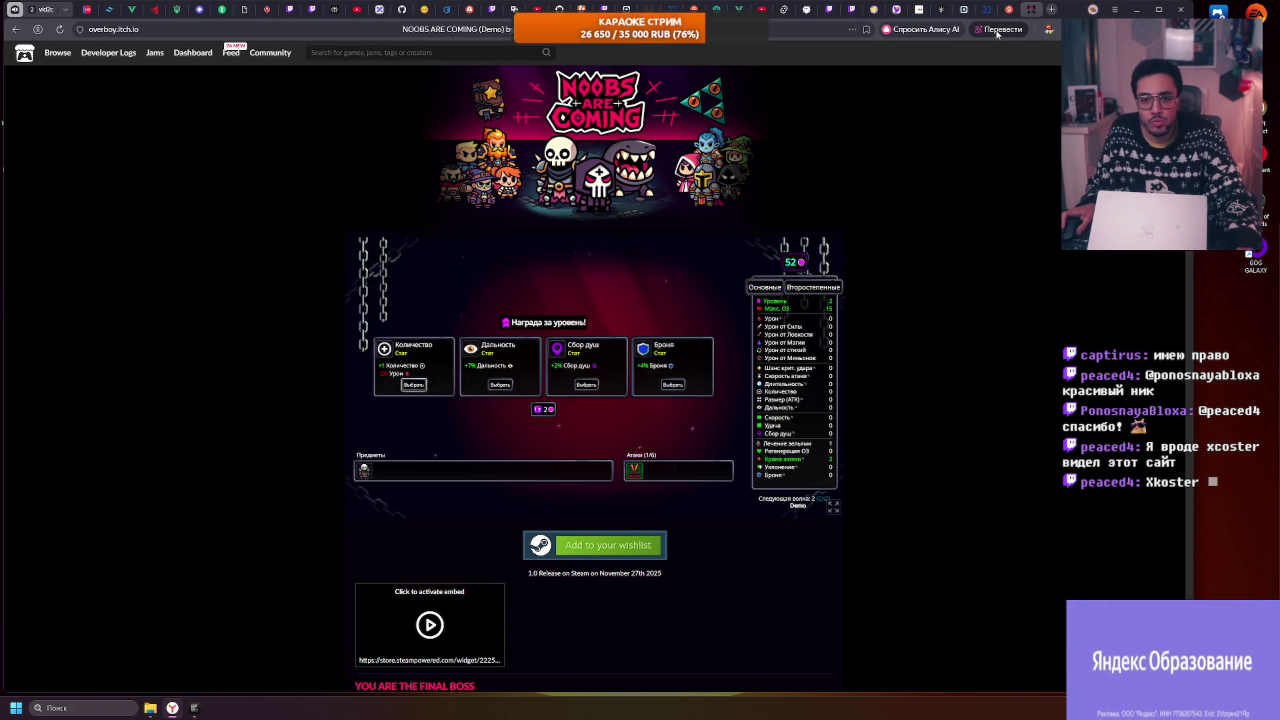
click(427, 321)
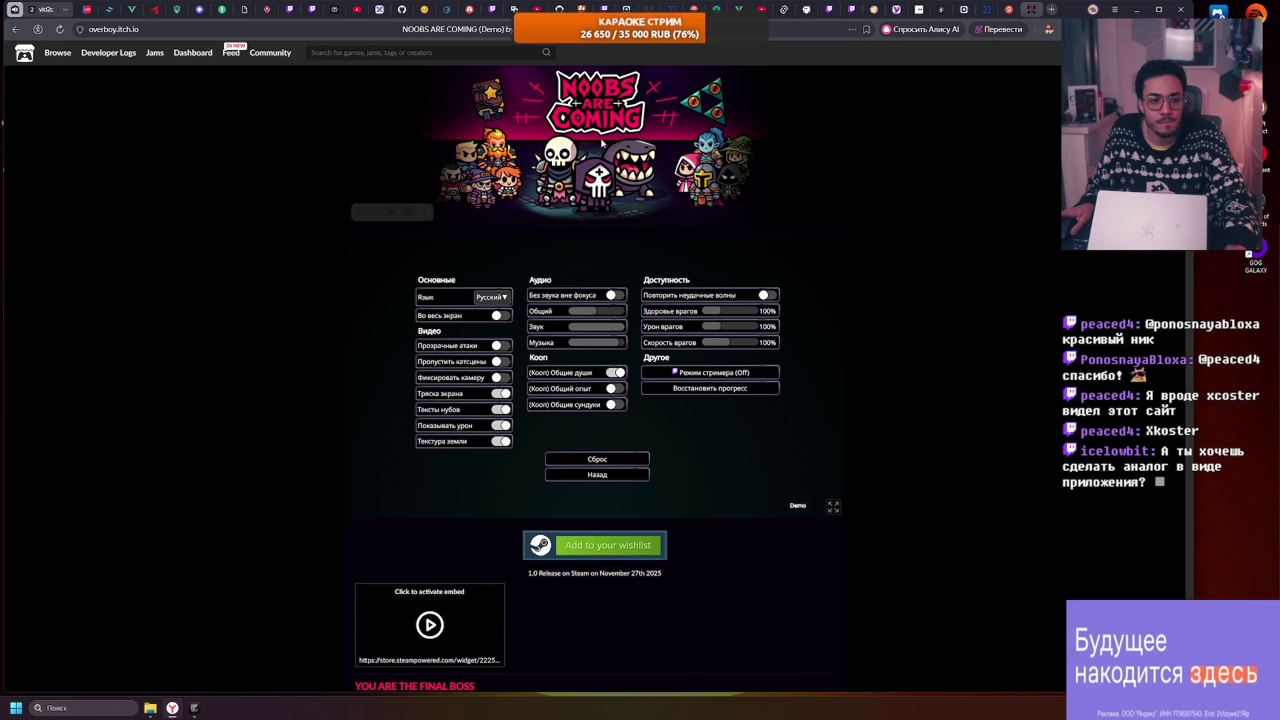
click(25, 54)
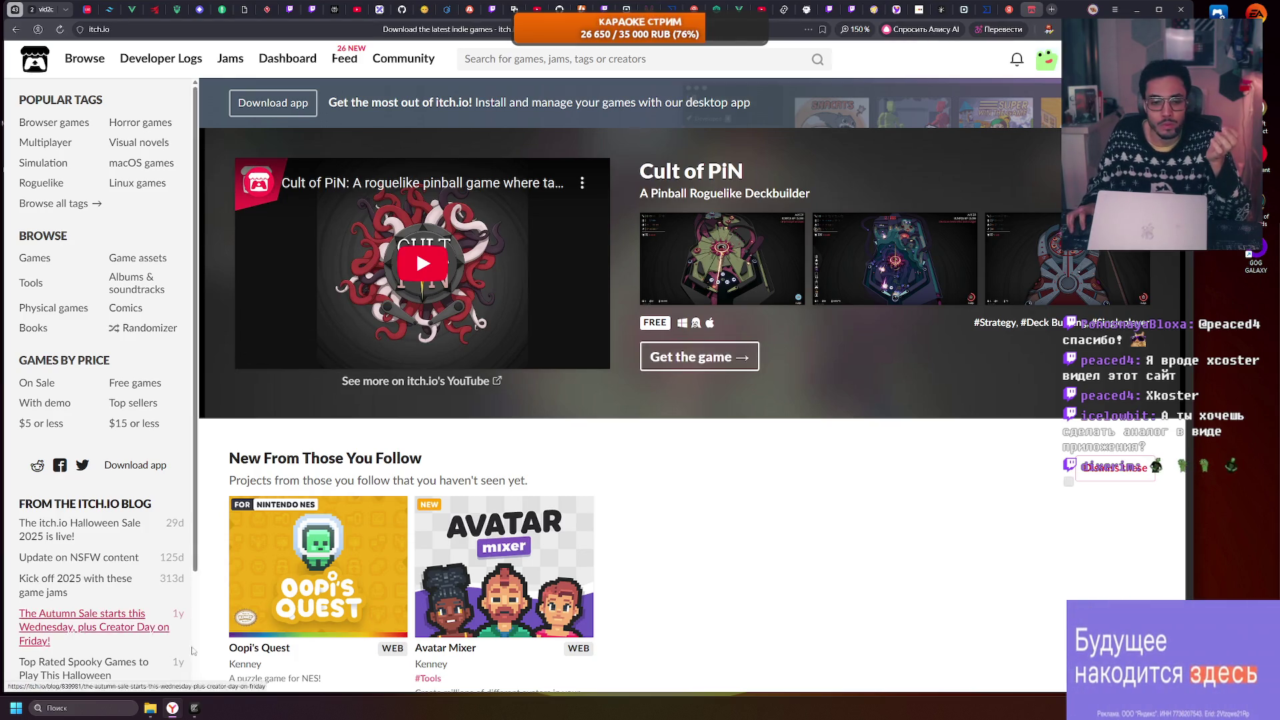
Step: Scroll the itch.io home page's game rows, then show the desktop with Win+D
click(150, 708)
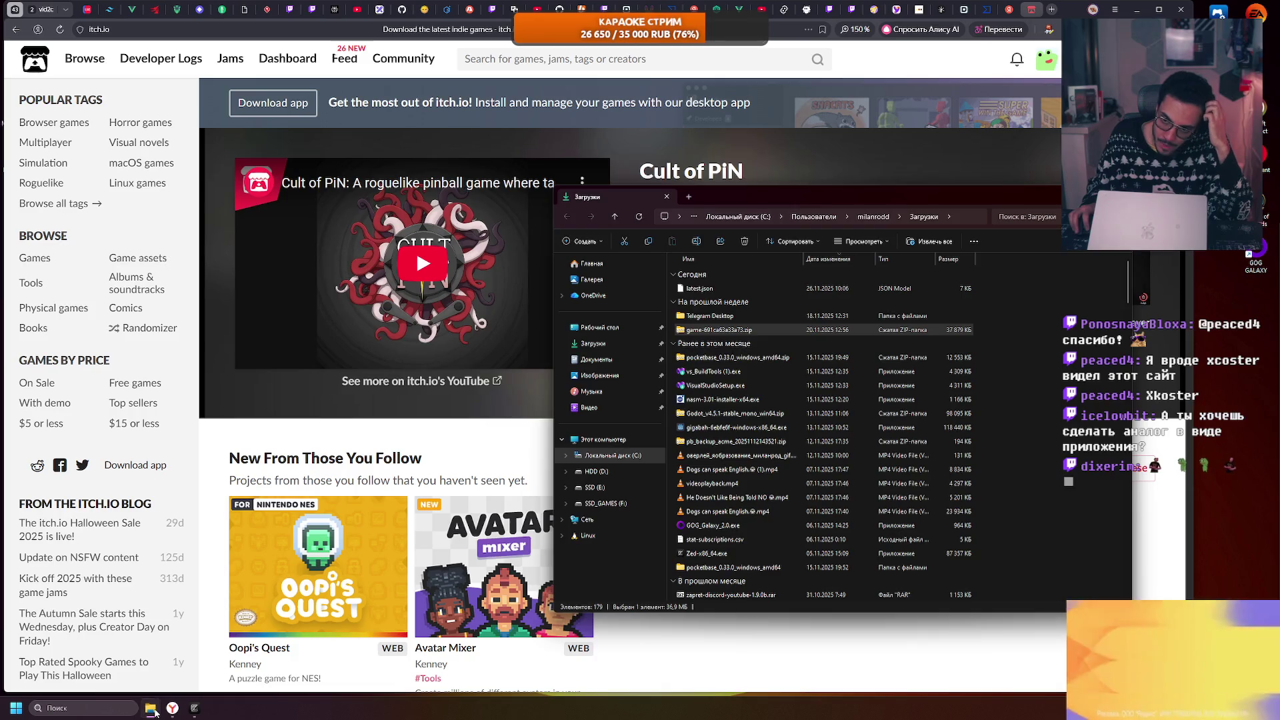
click(243, 561)
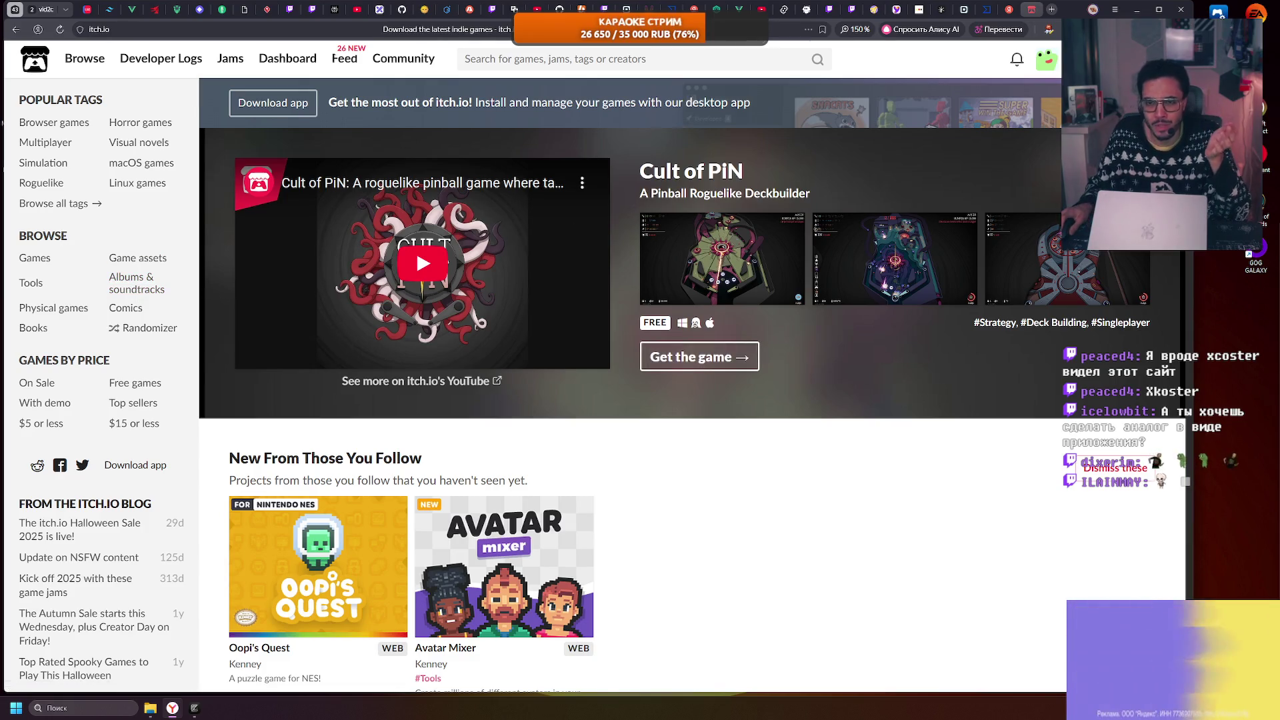
scroll(825, 305, down, 7)
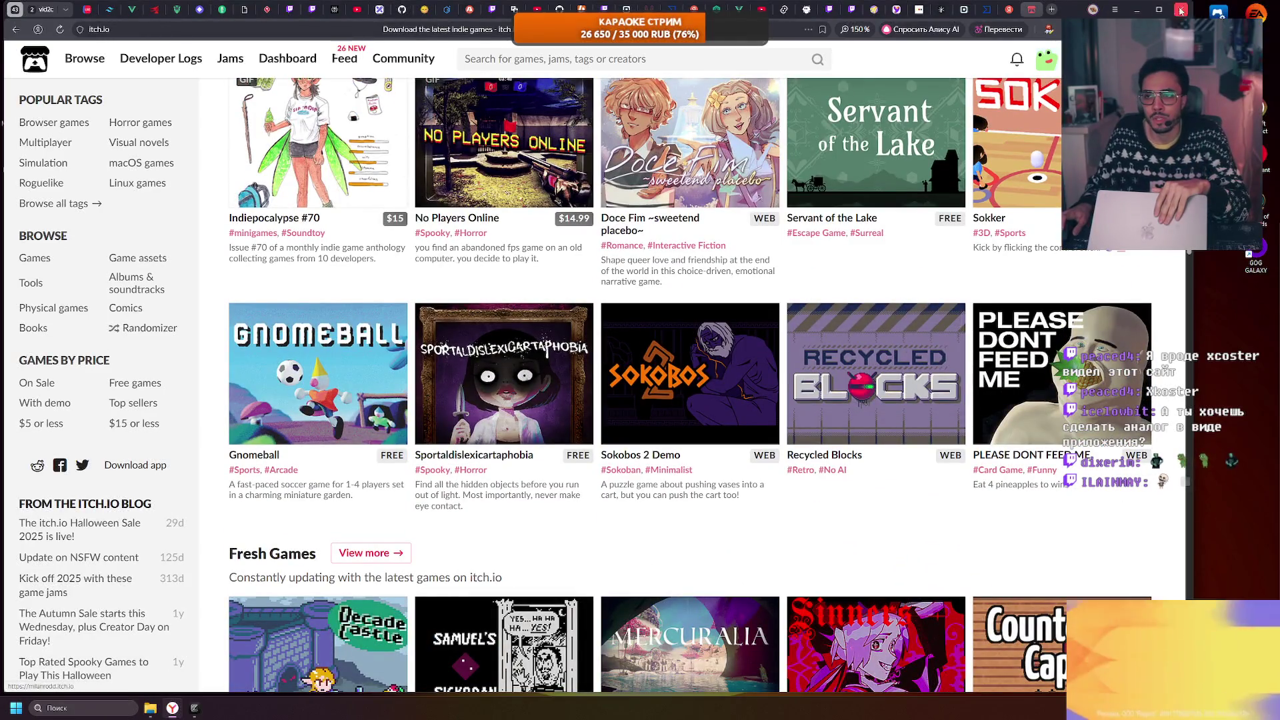
key(super+d)
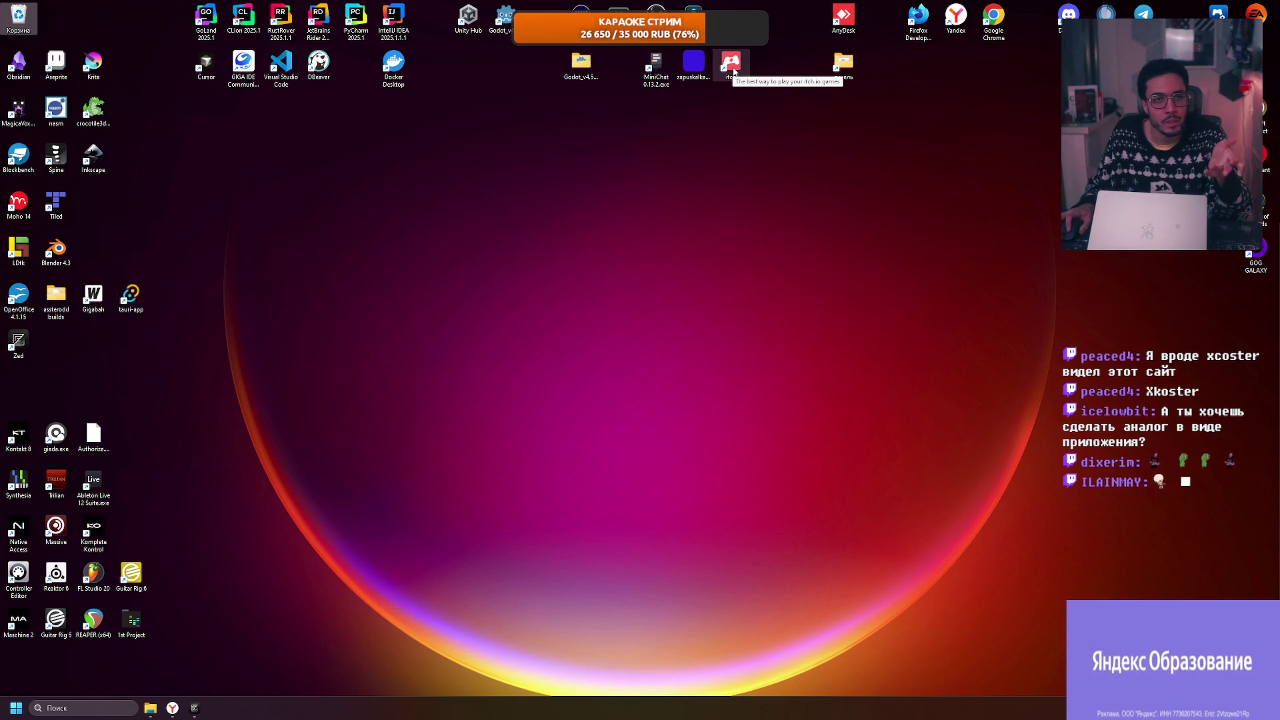
Step: Launch itch, log in with the saved account, and open Мои творения showing Bevryust Online
double_click(733, 71)
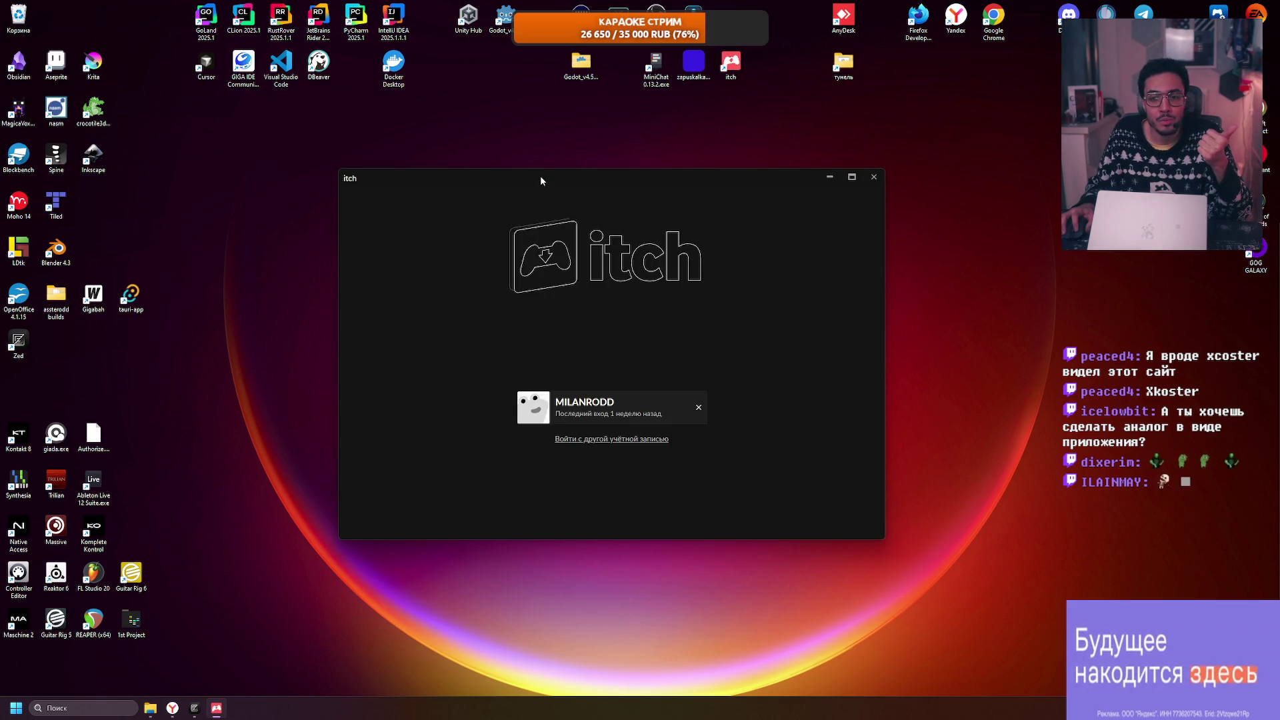
click(596, 403)
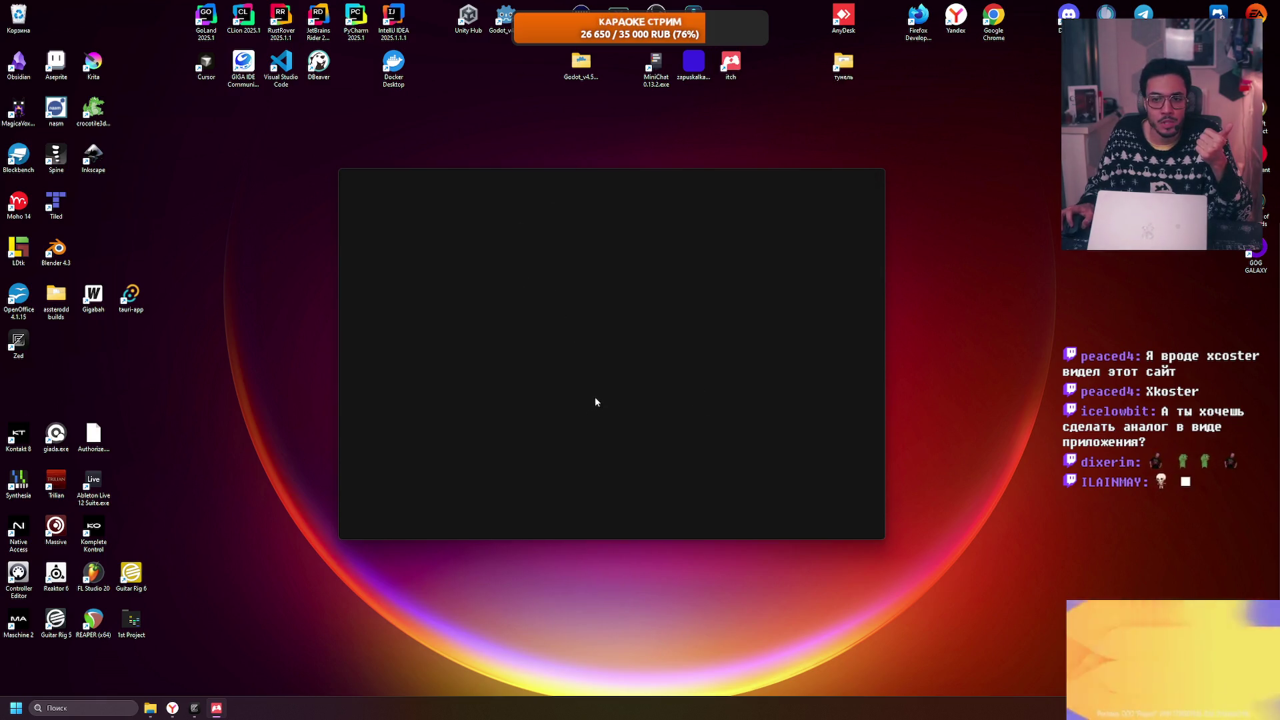
click(383, 321)
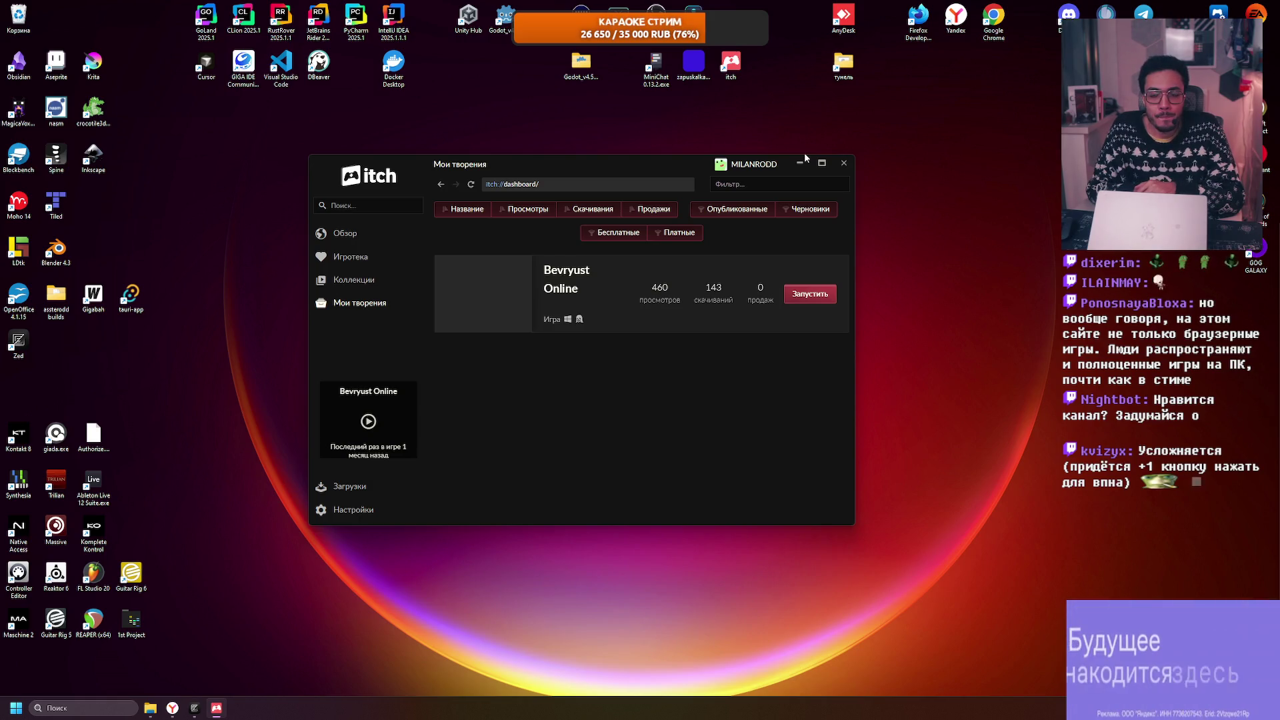
Step: Shrink the itch dashboard window, move it aside, and close Steam's payment notification
drag(618, 163, 757, 182)
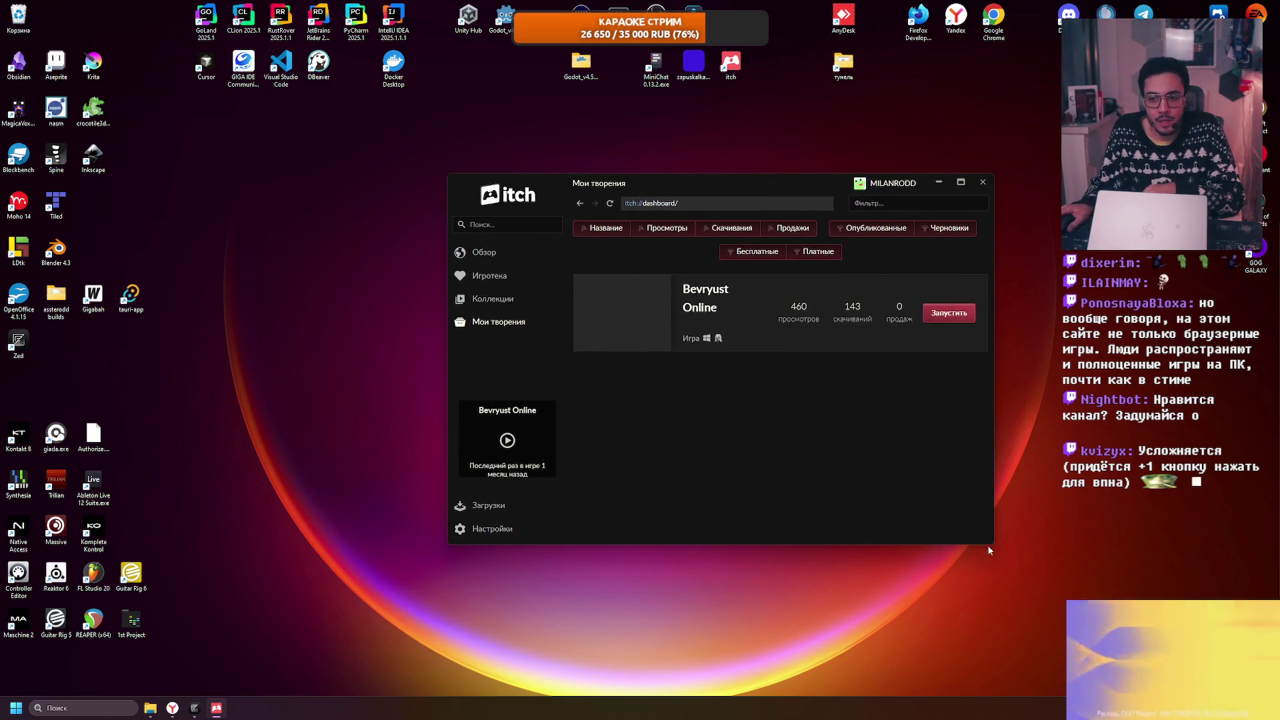
drag(994, 544, 1089, 564)
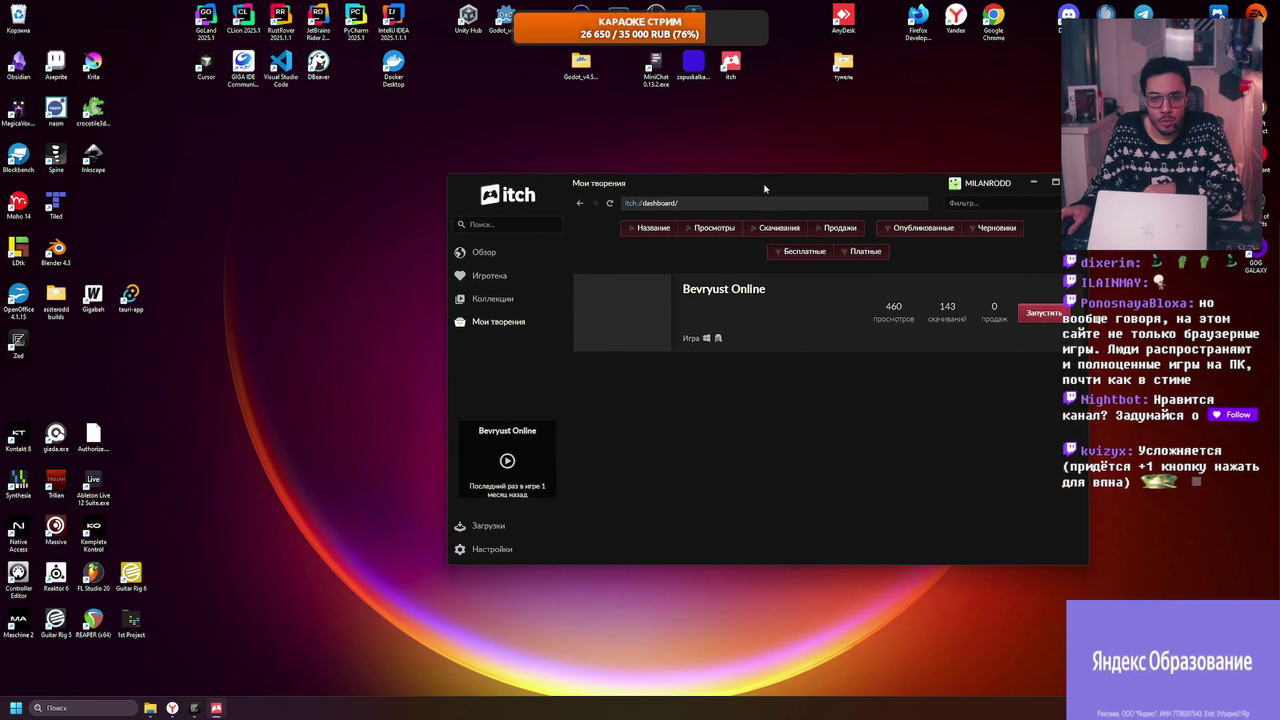
drag(765, 188, 632, 181)
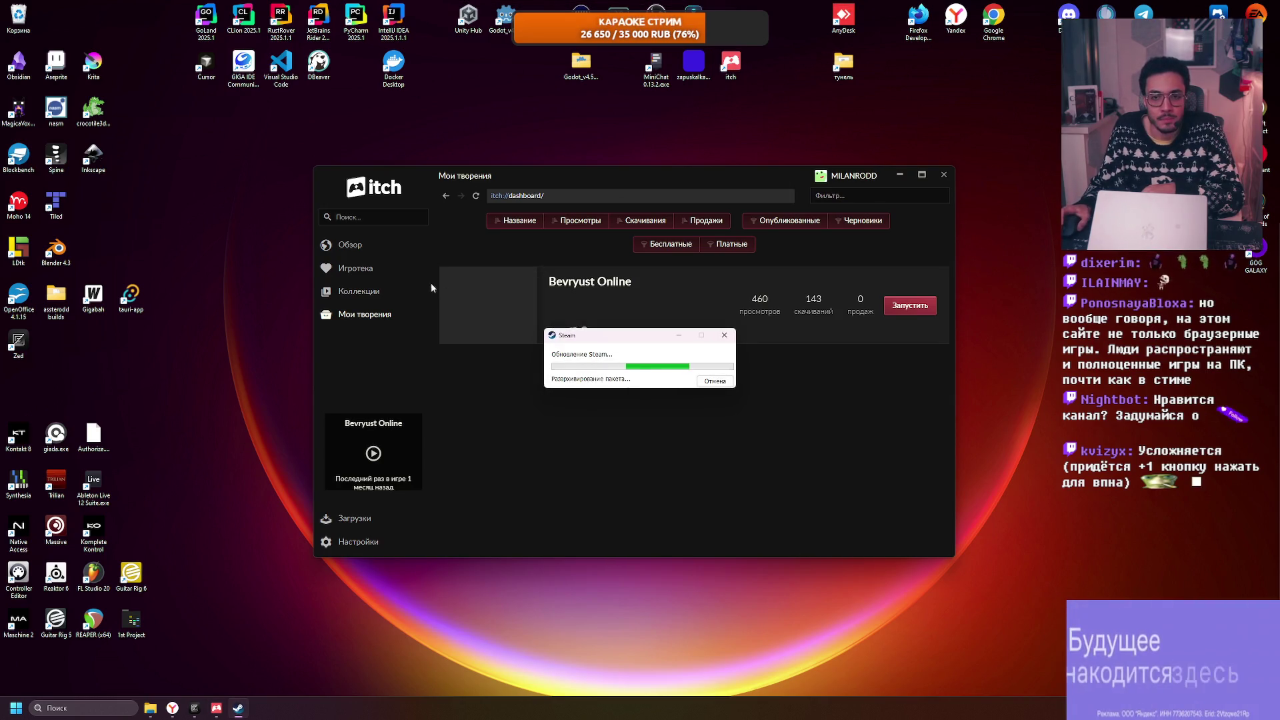
mouse_move(950, 557)
mouse_down()
mouse_move(846, 566)
mouse_move(882, 546)
mouse_up()
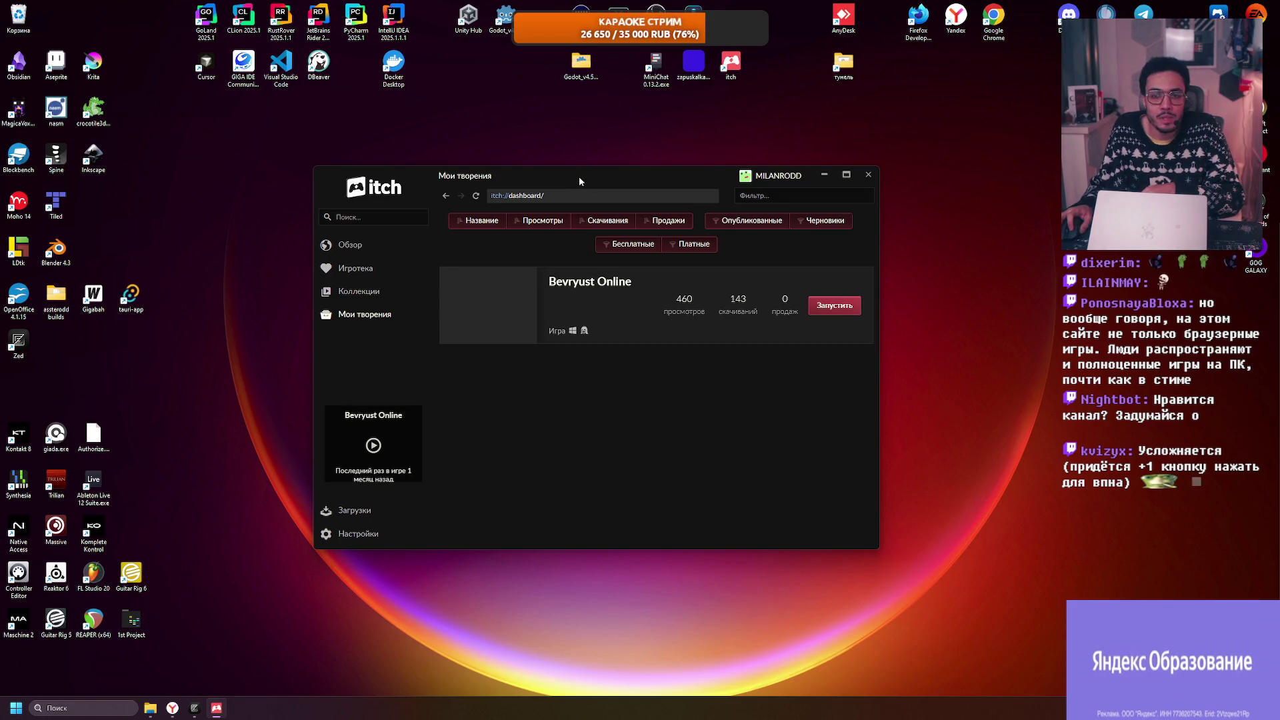
mouse_move(579, 176)
mouse_down()
mouse_move(652, 188)
mouse_move(622, 188)
mouse_up()
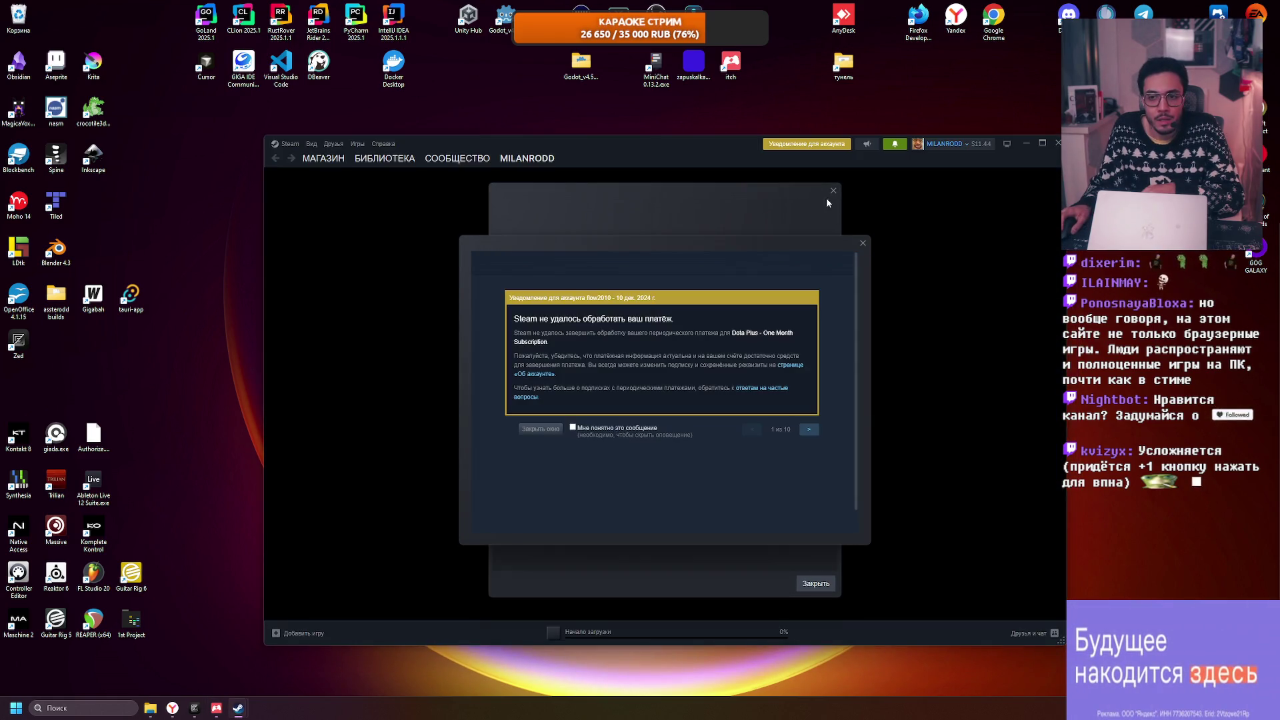
click(832, 192)
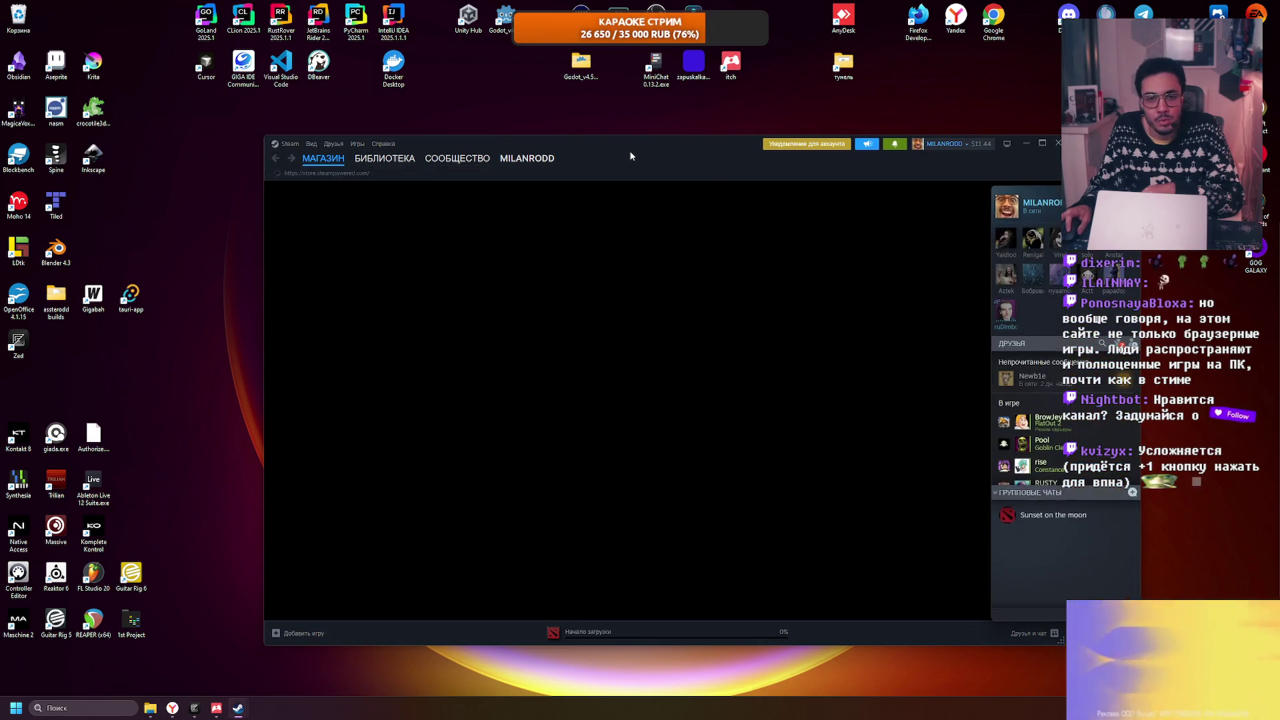
Step: Switch Steam to БИБЛИОТЕКА and shrink the Steam window
drag(631, 156, 578, 154)
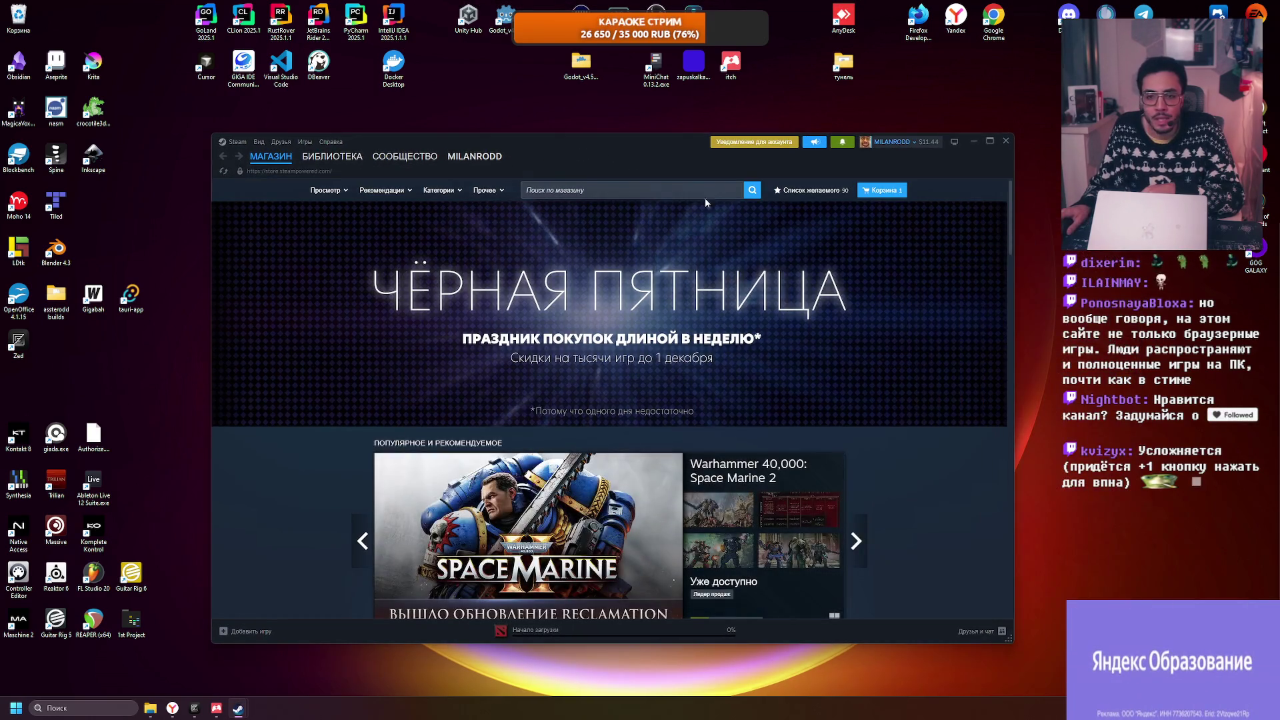
click(332, 156)
drag(1010, 639, 851, 527)
drag(494, 150, 678, 189)
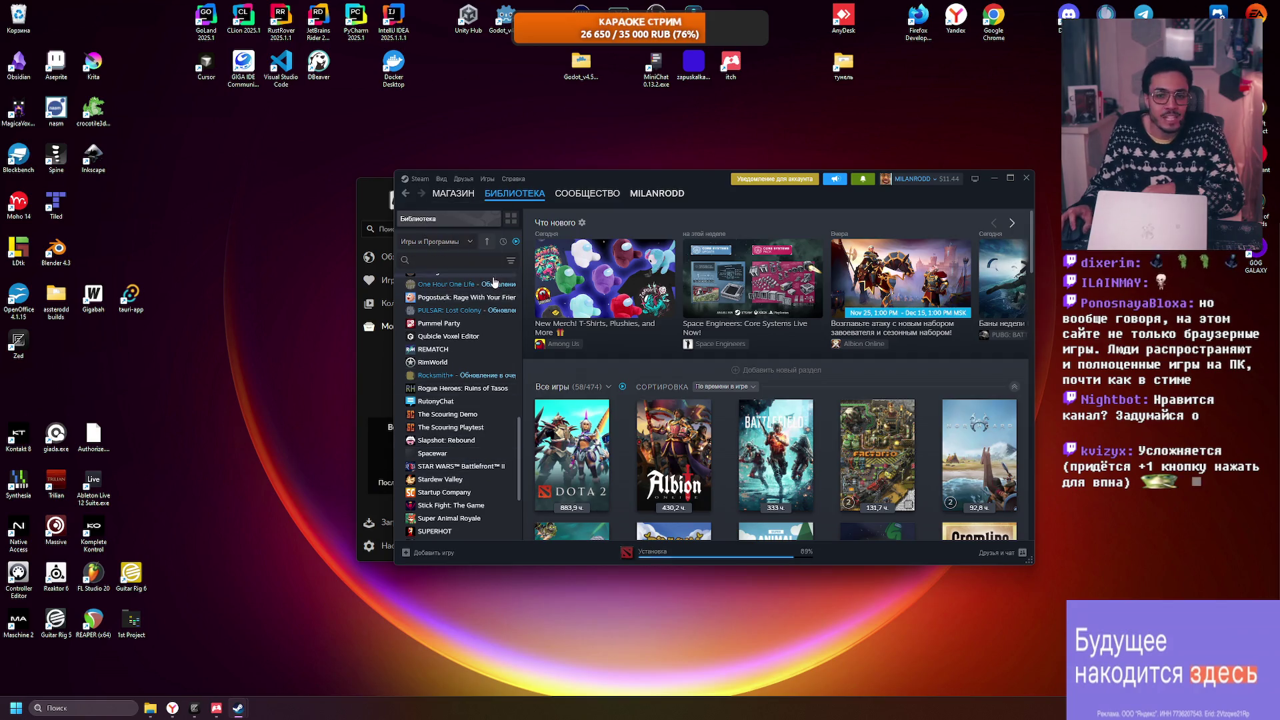
scroll(471, 442, up, 10)
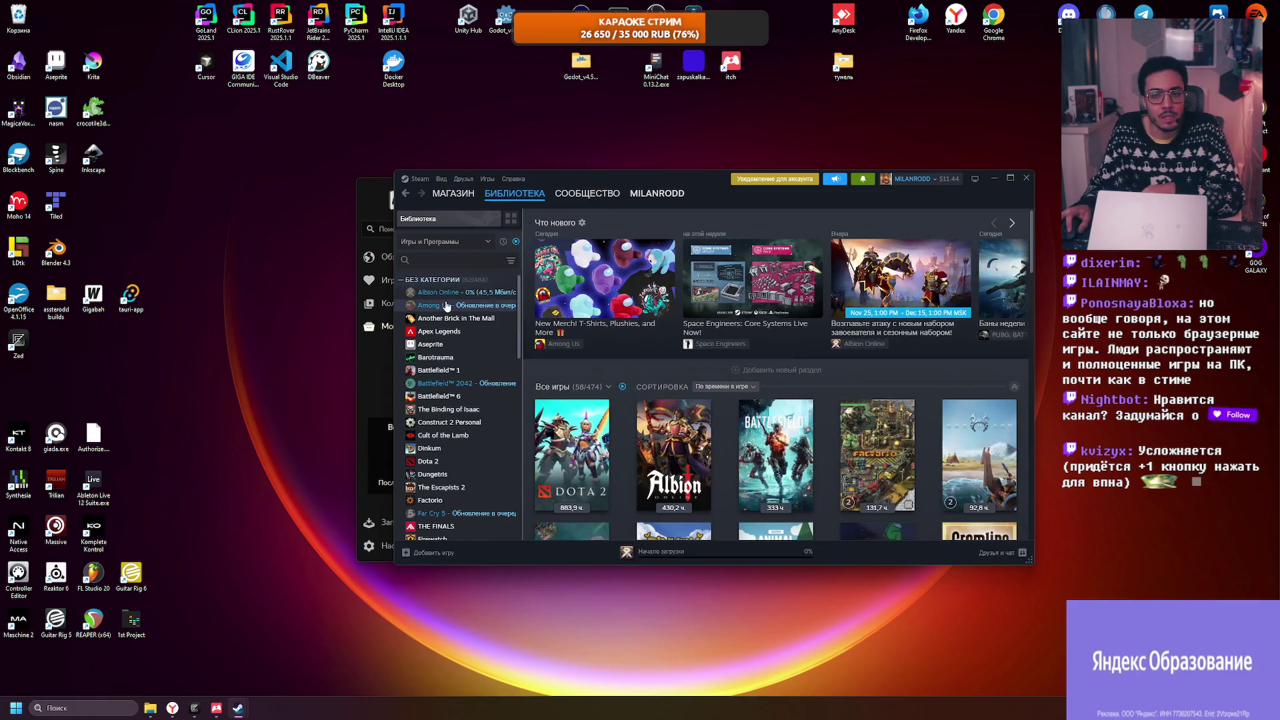
Step: Fit the Steam library to five cover columns and widen the game list sidebar
drag(1037, 546, 1163, 514)
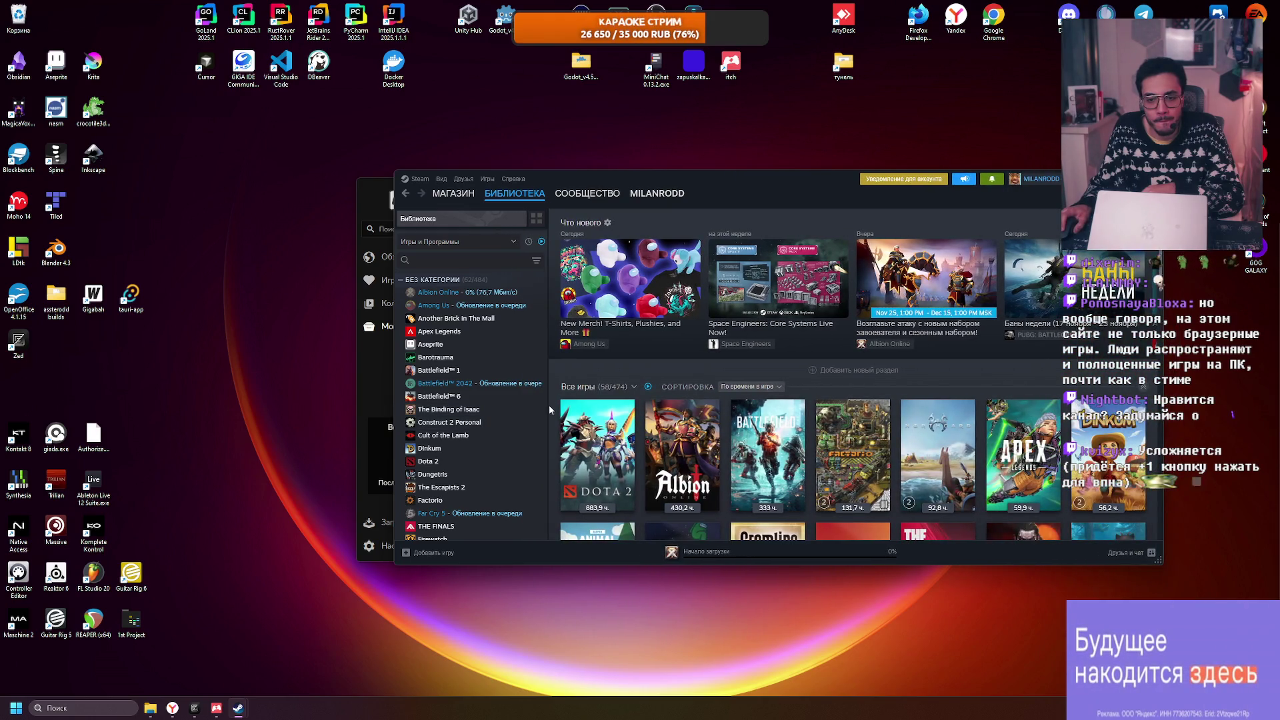
drag(548, 410, 458, 407)
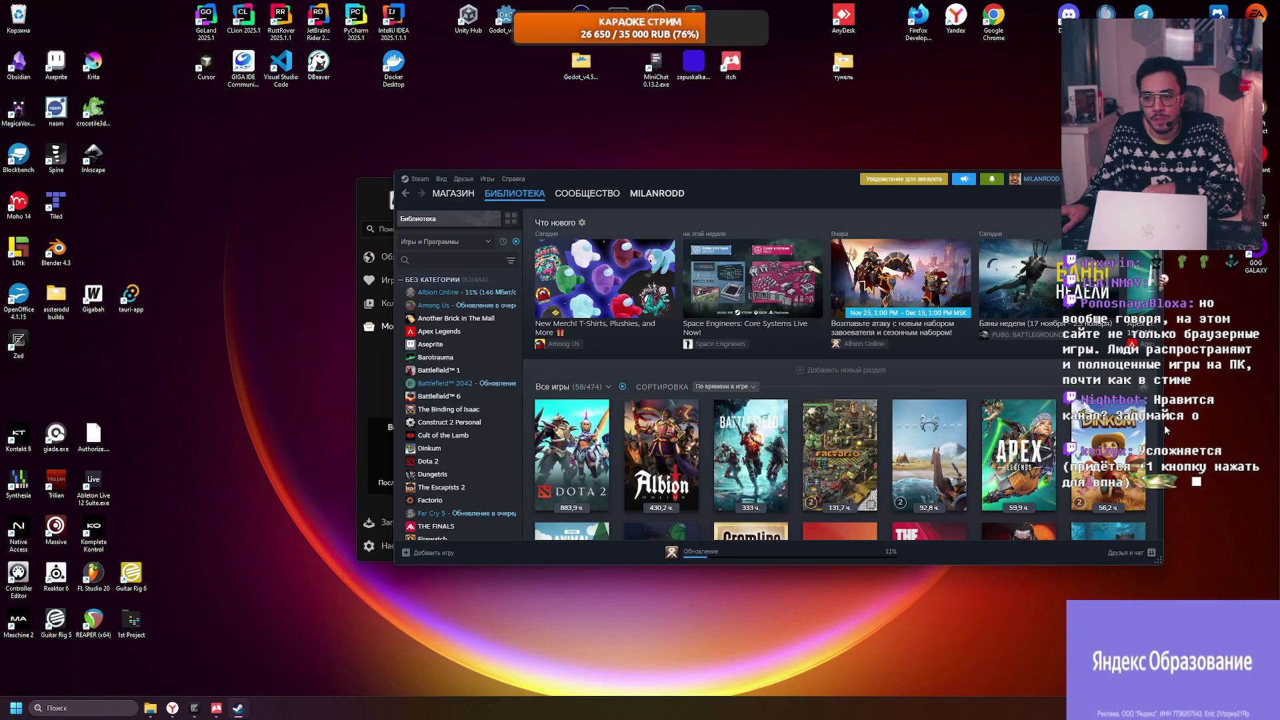
drag(1166, 430, 898, 426)
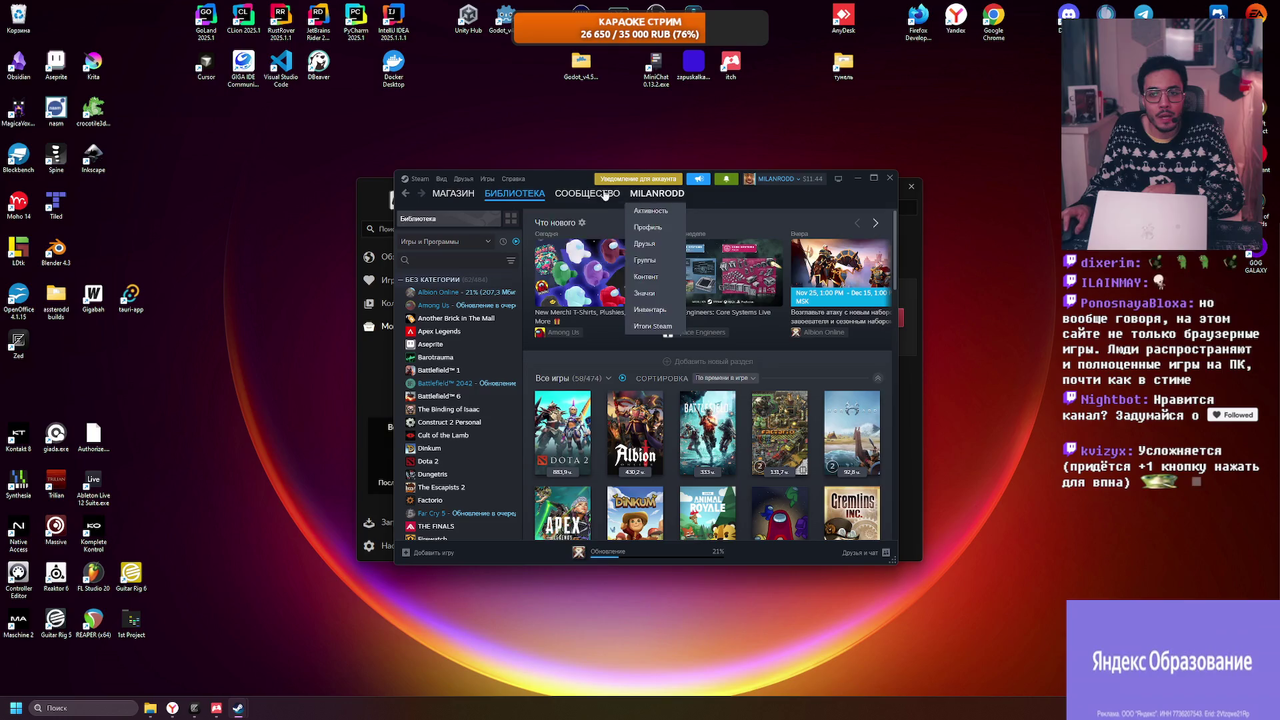
drag(538, 177, 517, 182)
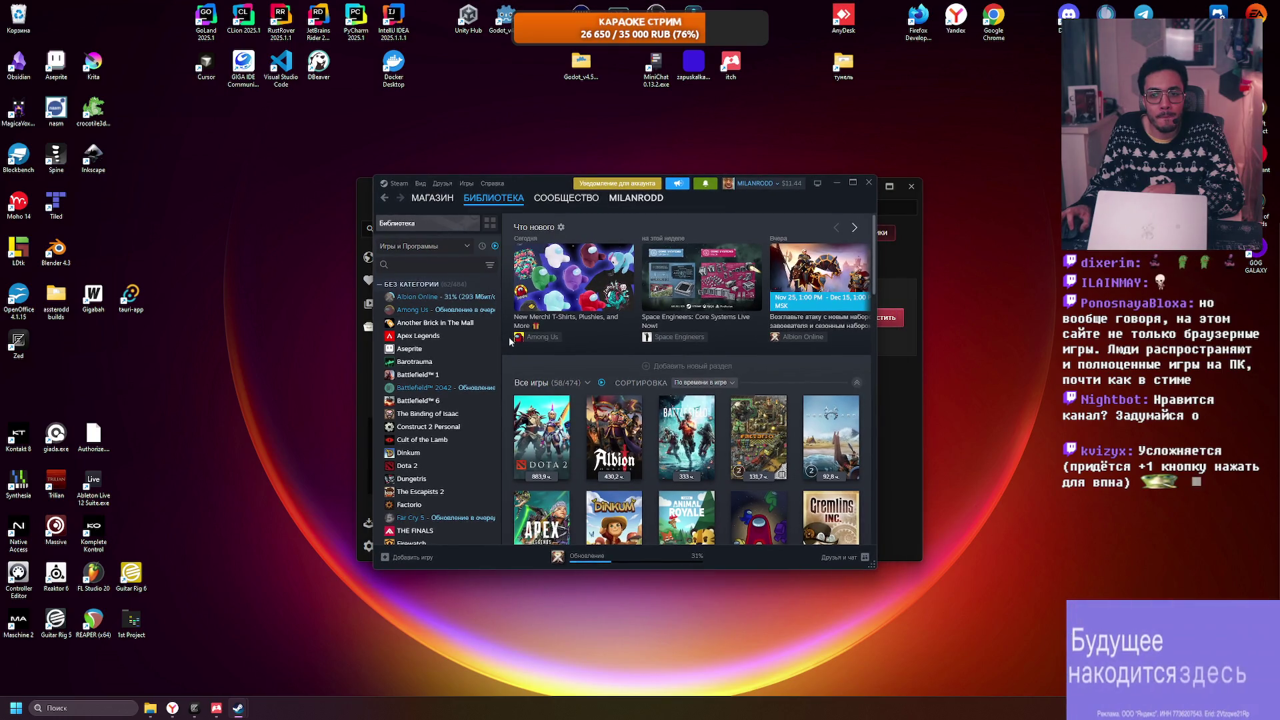
mouse_move(502, 343)
mouse_down()
mouse_move(604, 348)
mouse_move(501, 348)
mouse_up()
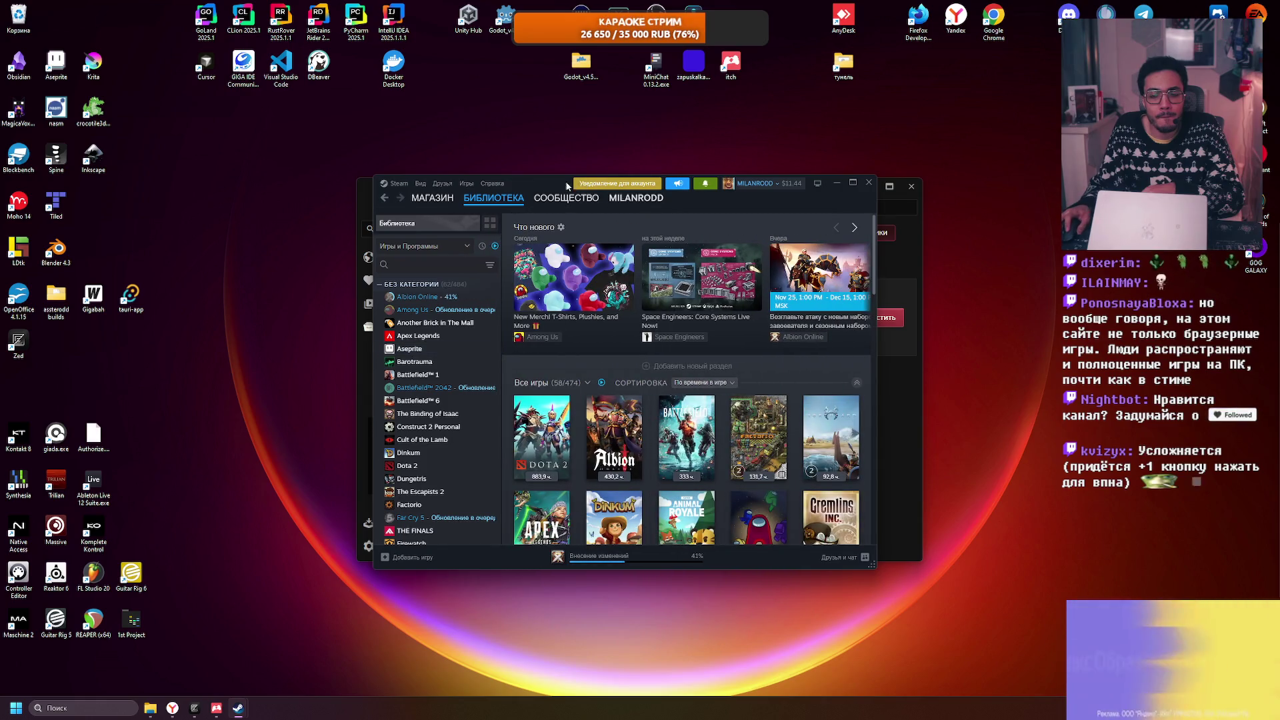
drag(540, 184, 523, 160)
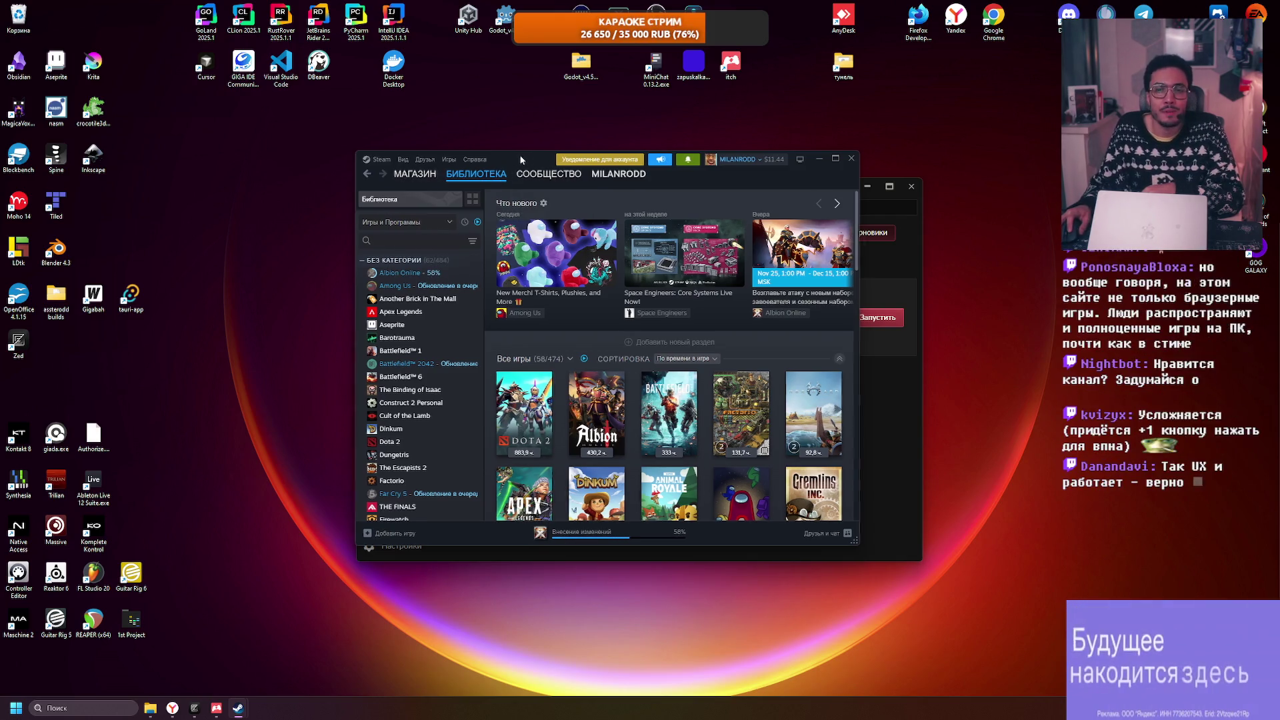
drag(519, 154, 547, 165)
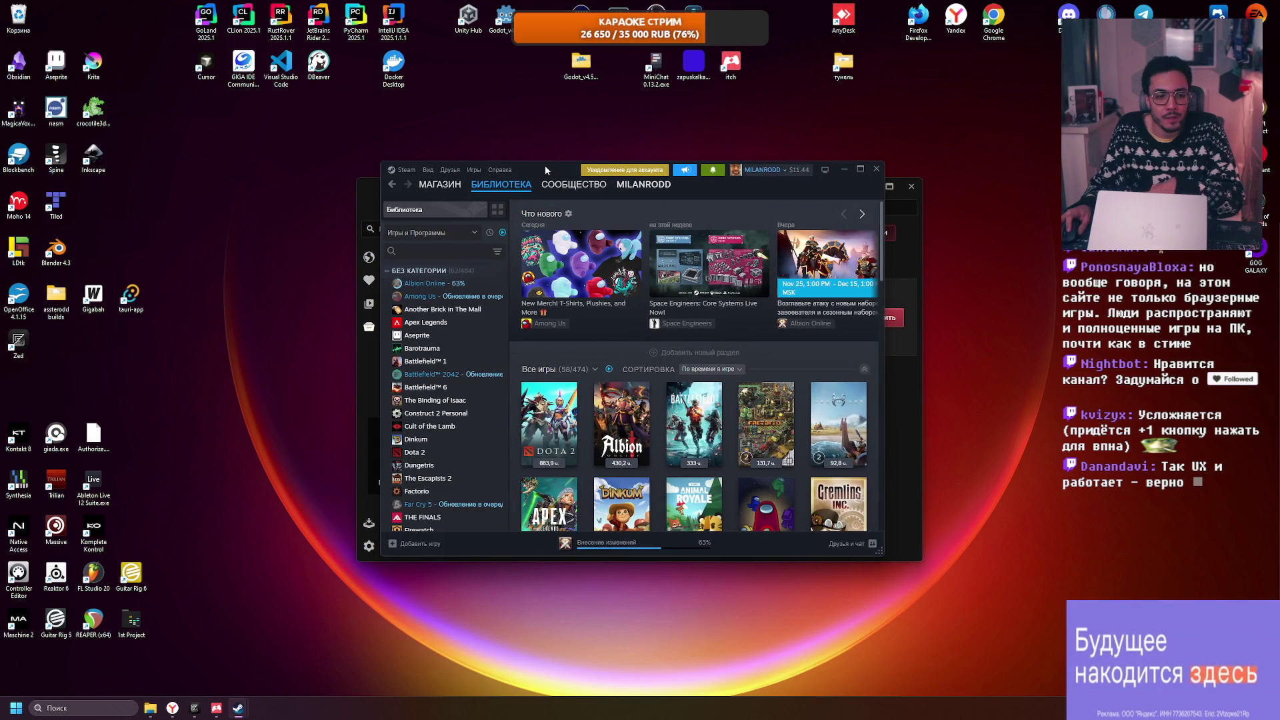
mouse_move(504, 186)
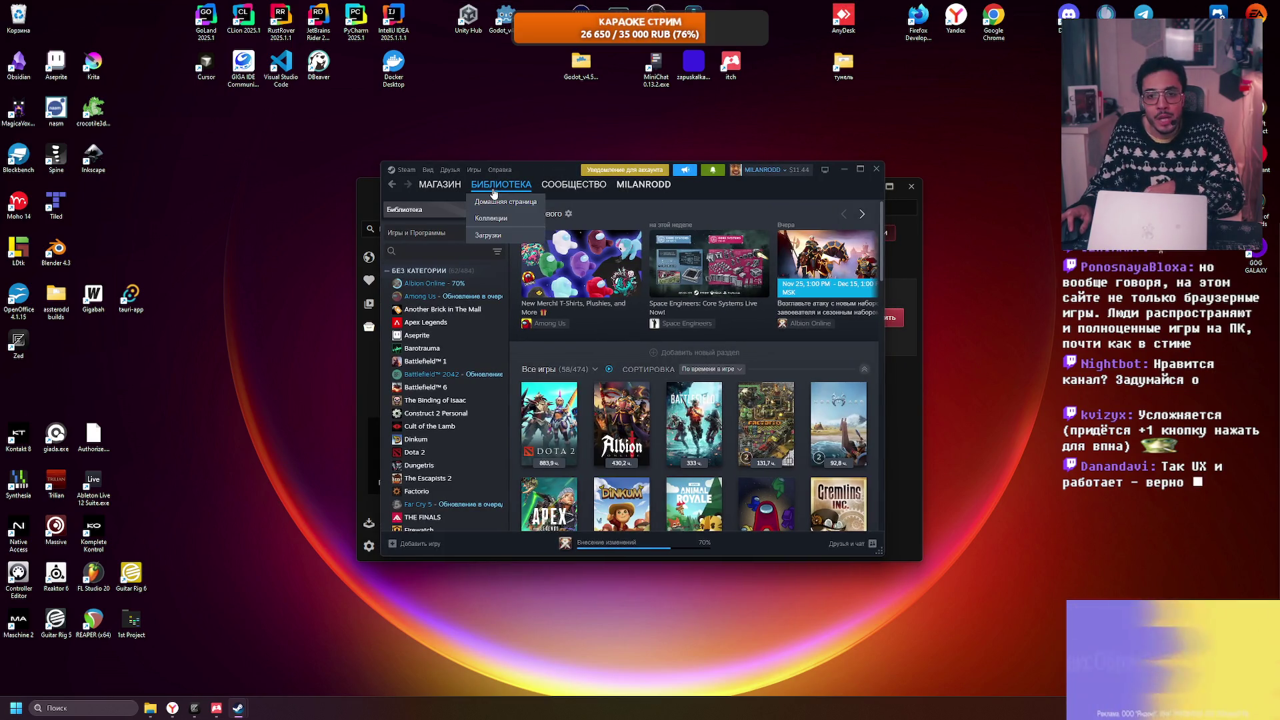
scroll(447, 333, down, 5)
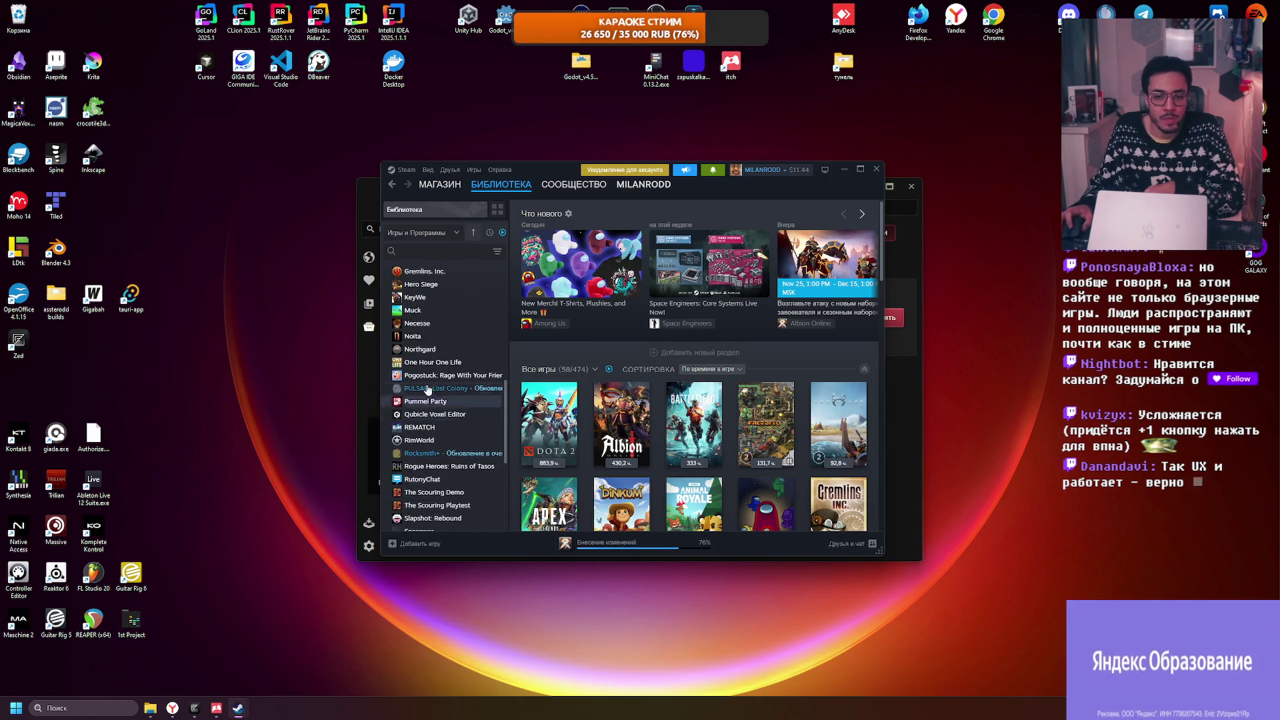
scroll(427, 320, up, 5)
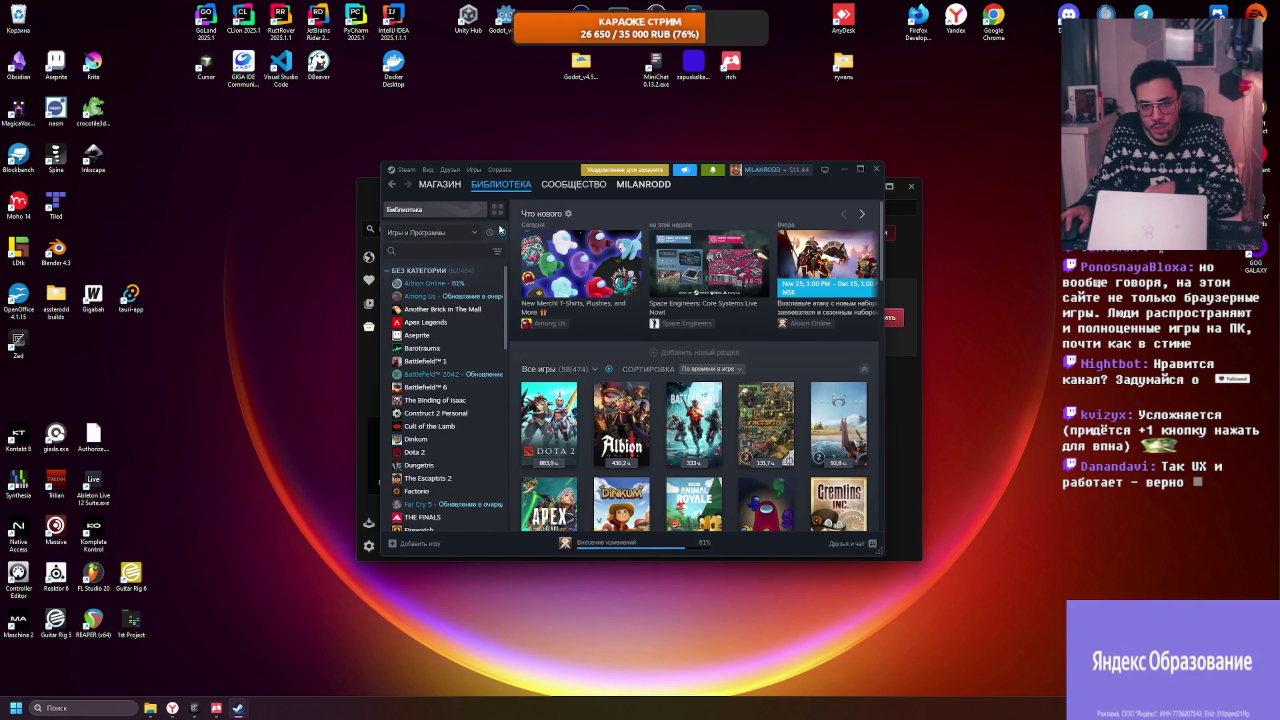
mouse_move(643, 185)
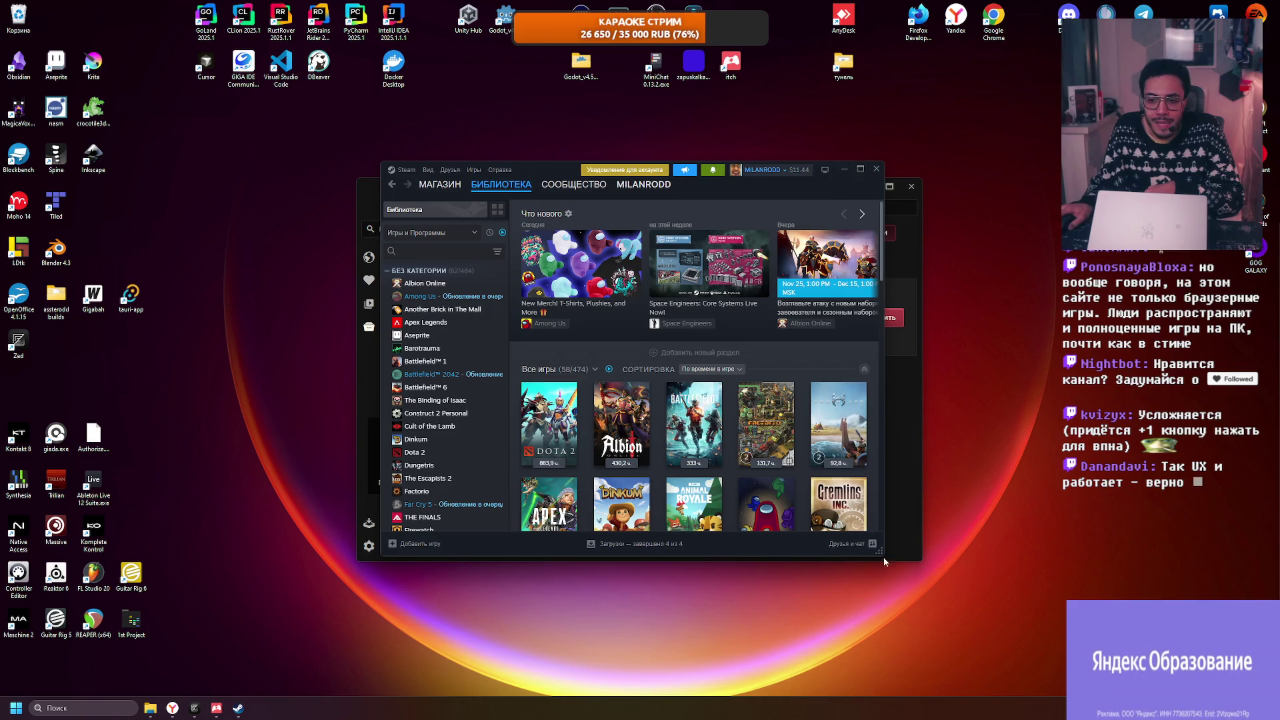
mouse_move(878, 555)
mouse_down()
mouse_move(1006, 667)
mouse_move(1037, 636)
mouse_up()
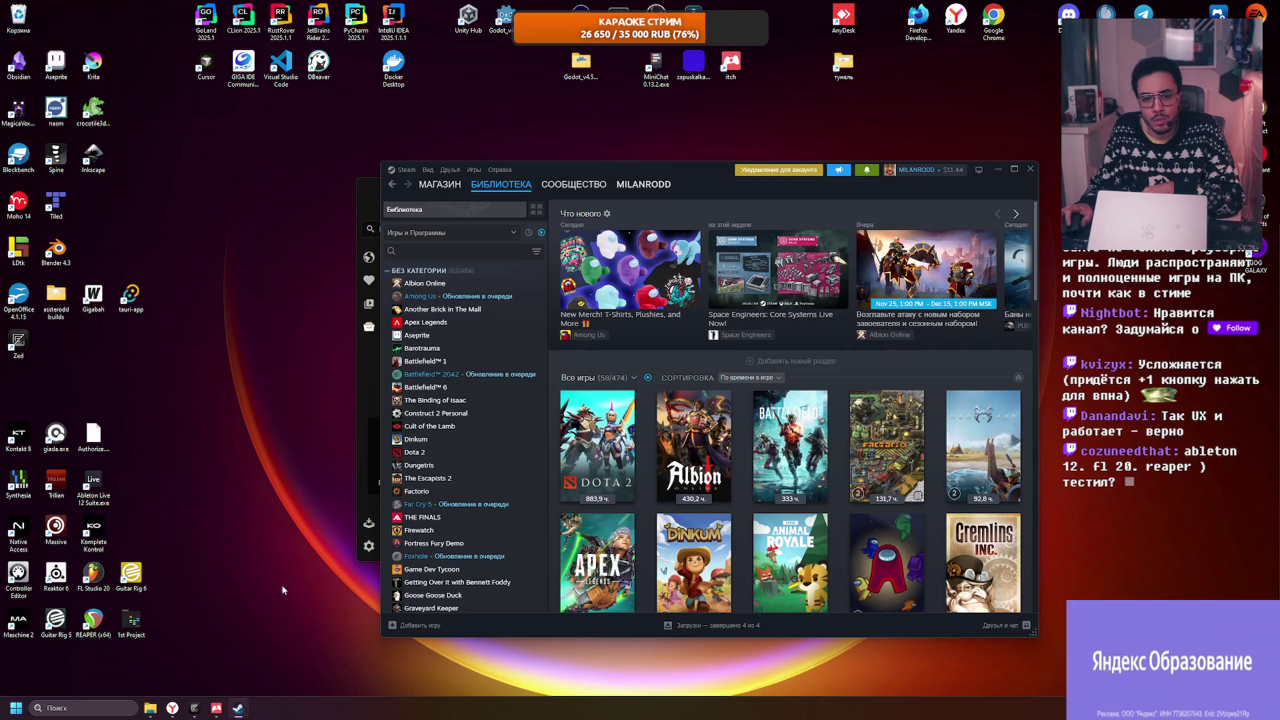
mouse_move(381, 163)
mouse_down()
mouse_move(464, 298)
mouse_move(487, 267)
mouse_up()
drag(681, 275, 549, 182)
drag(910, 546, 918, 557)
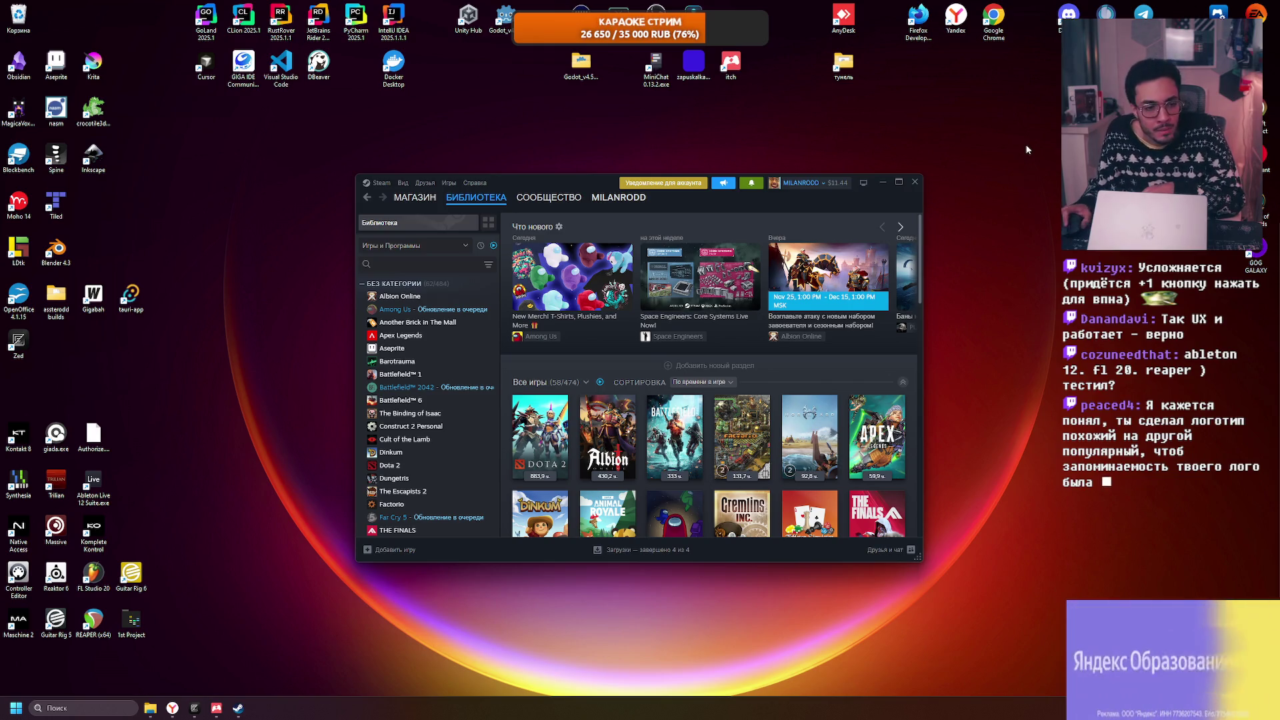
mouse_move(614, 204)
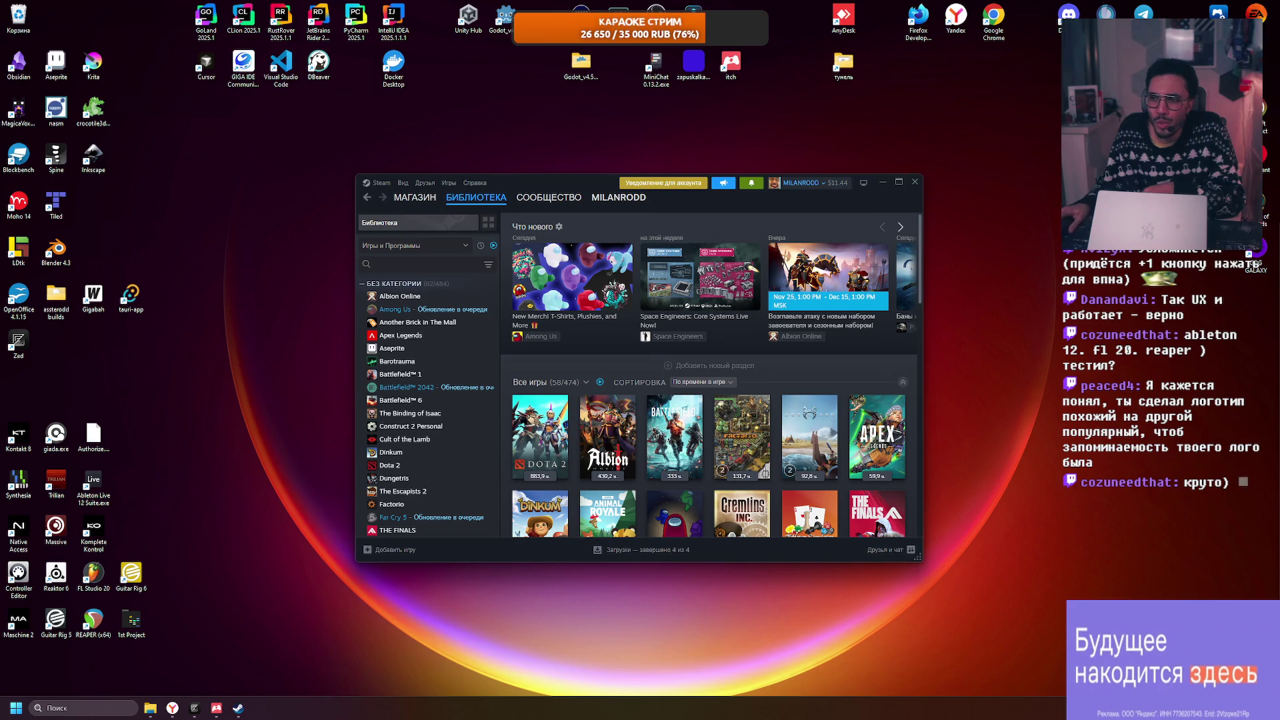
mouse_move(574, 141)
mouse_down()
mouse_move(649, 133)
mouse_move(585, 165)
mouse_up()
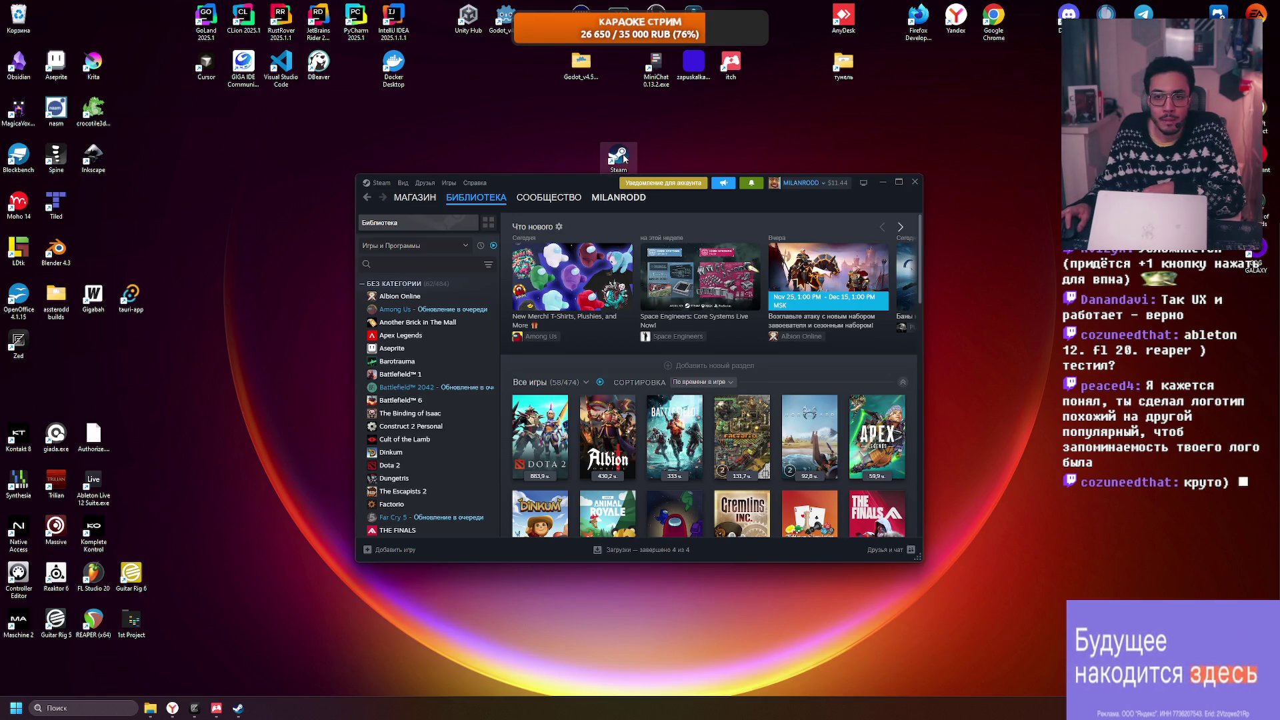
mouse_move(618, 155)
mouse_down()
mouse_move(387, 146)
mouse_move(393, 158)
mouse_move(596, 145)
mouse_up()
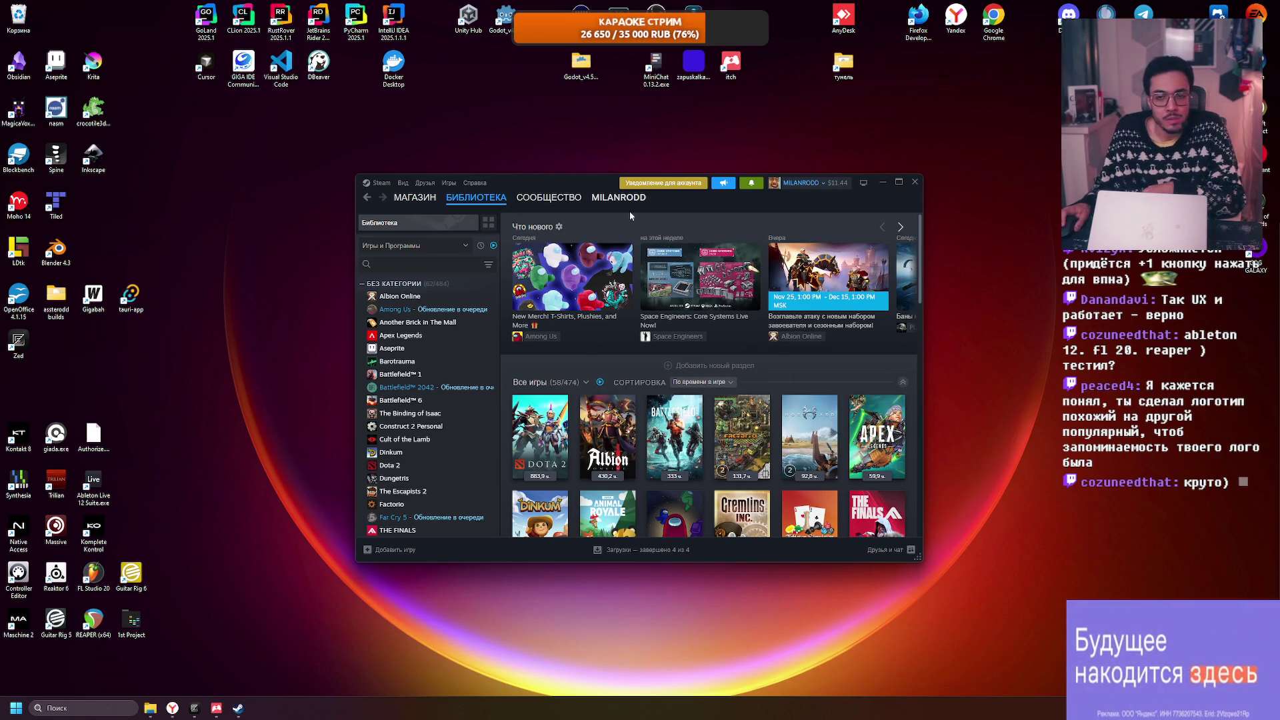
drag(922, 560, 749, 583)
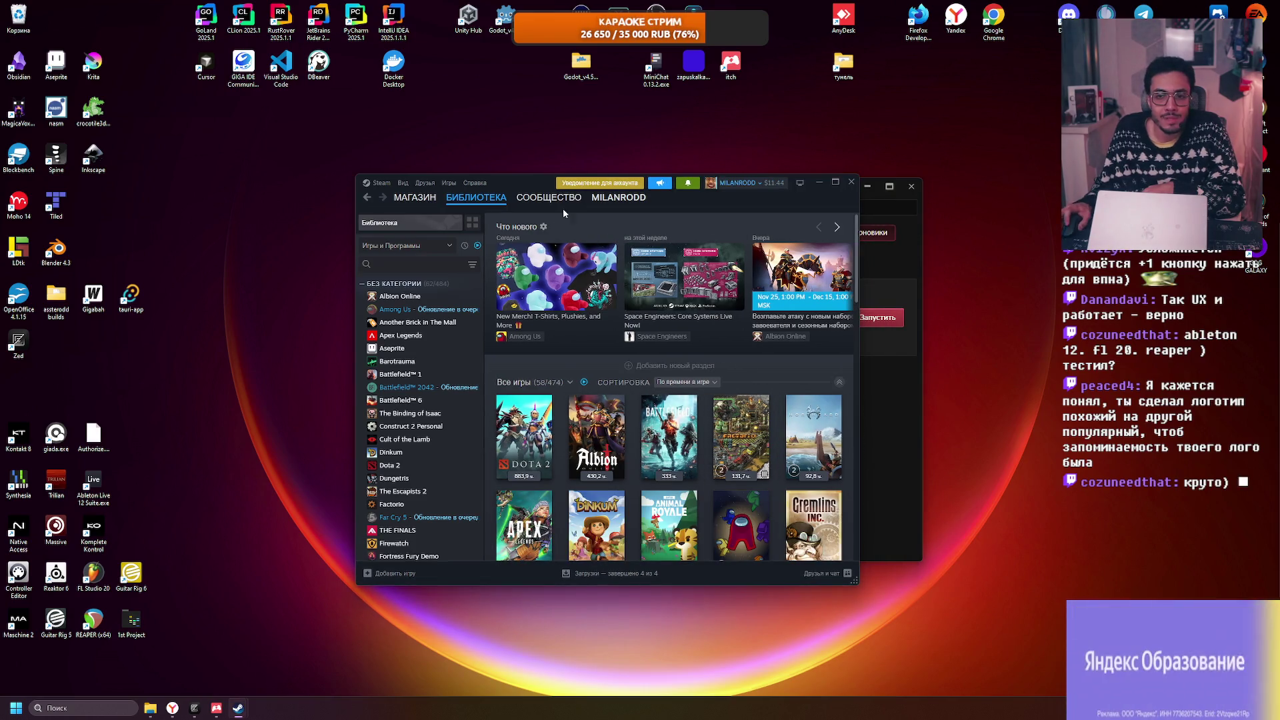
mouse_move(501, 175)
mouse_down()
mouse_move(707, 168)
mouse_move(527, 204)
mouse_move(535, 217)
mouse_up()
Step: Minimize itch, enlarge and reposition the Steam library, then switch to Twitch in Yandex Browser
click(598, 191)
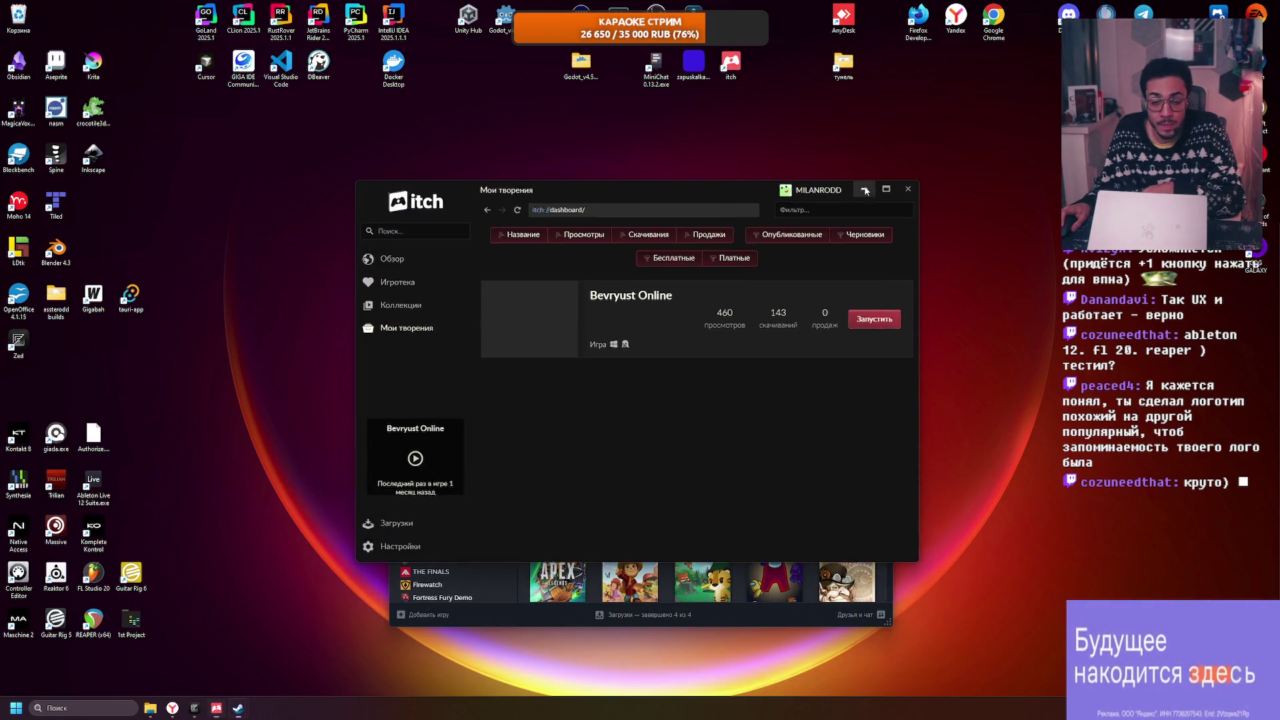
click(867, 188)
drag(563, 228, 585, 149)
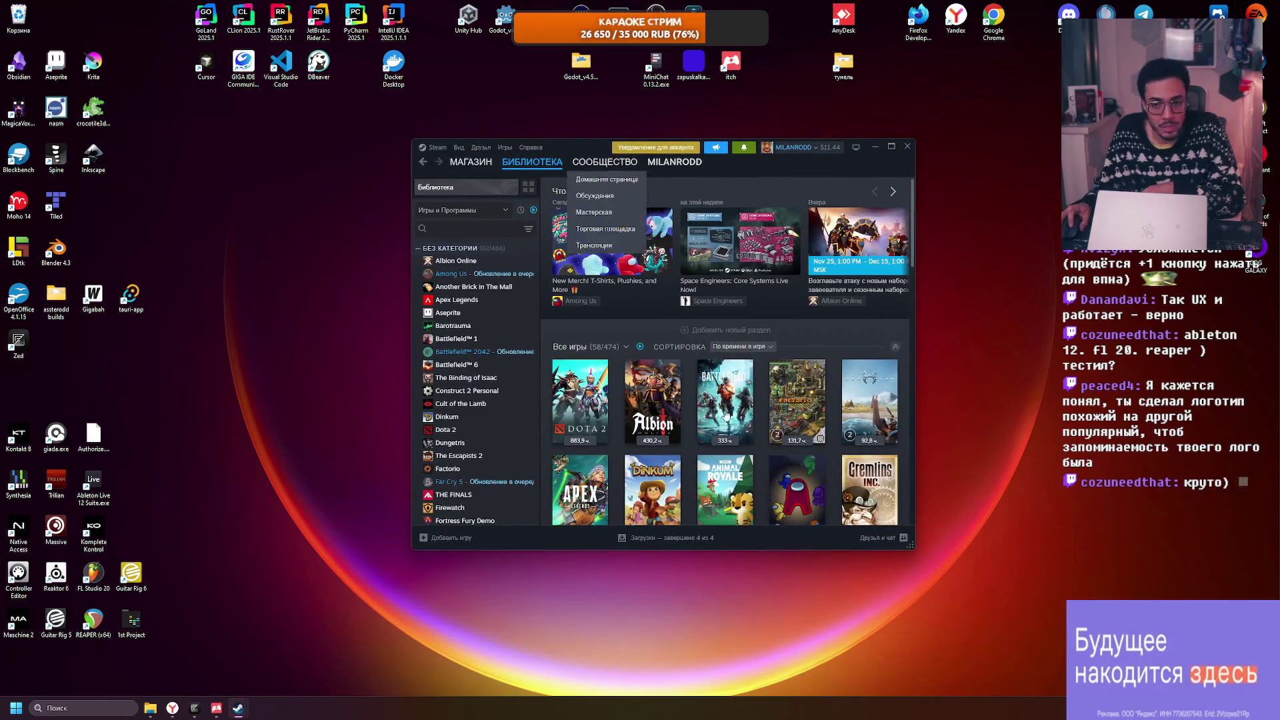
drag(909, 544, 1076, 584)
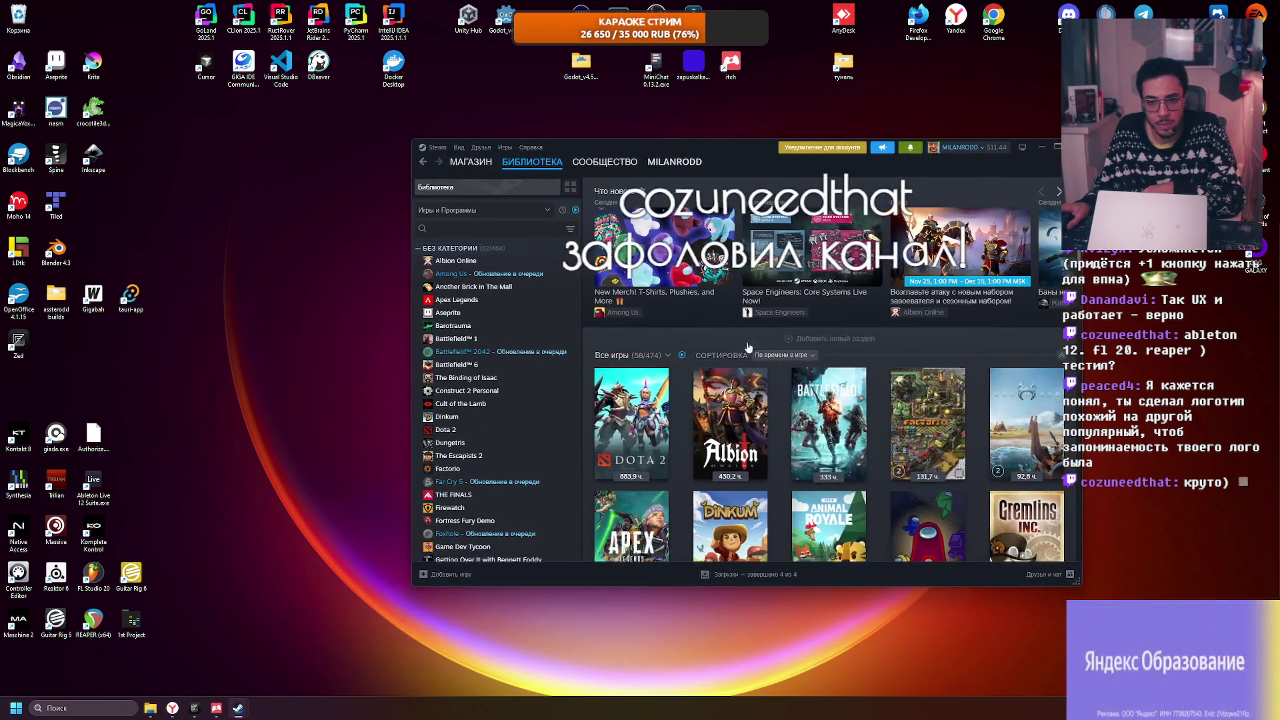
drag(727, 148, 511, 105)
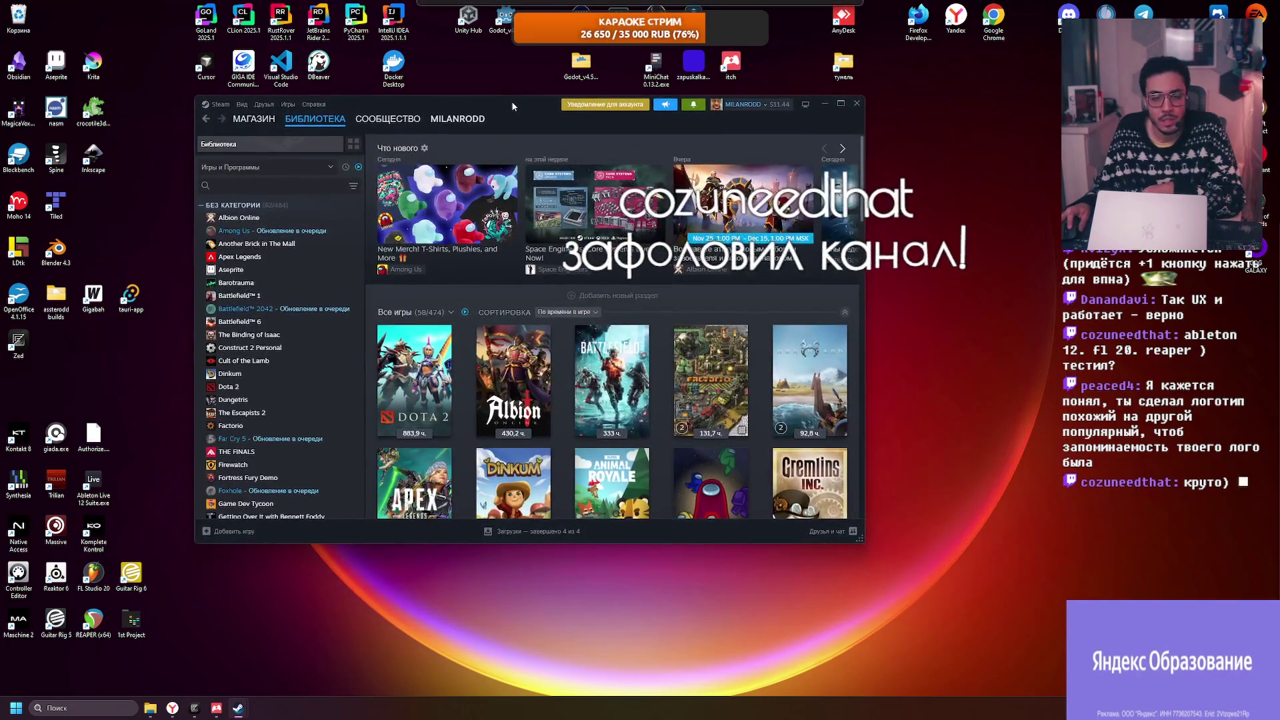
mouse_move(864, 542)
mouse_down()
mouse_move(1117, 643)
mouse_move(1113, 667)
mouse_move(994, 667)
mouse_move(972, 565)
mouse_move(708, 551)
mouse_move(976, 544)
mouse_move(659, 542)
mouse_move(991, 544)
mouse_move(693, 537)
mouse_move(983, 604)
mouse_move(827, 514)
mouse_move(824, 539)
mouse_up()
mouse_move(431, 98)
mouse_down()
mouse_move(634, 136)
mouse_move(561, 145)
mouse_up()
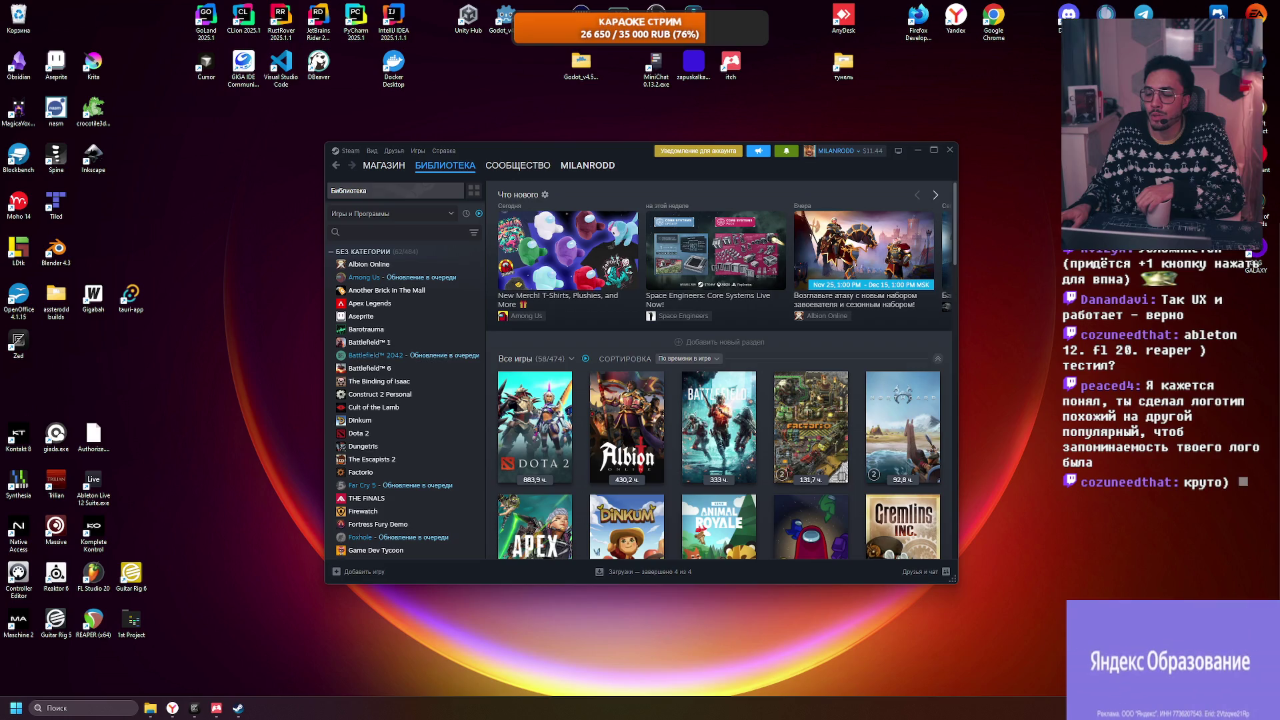
key(alt+Tab)
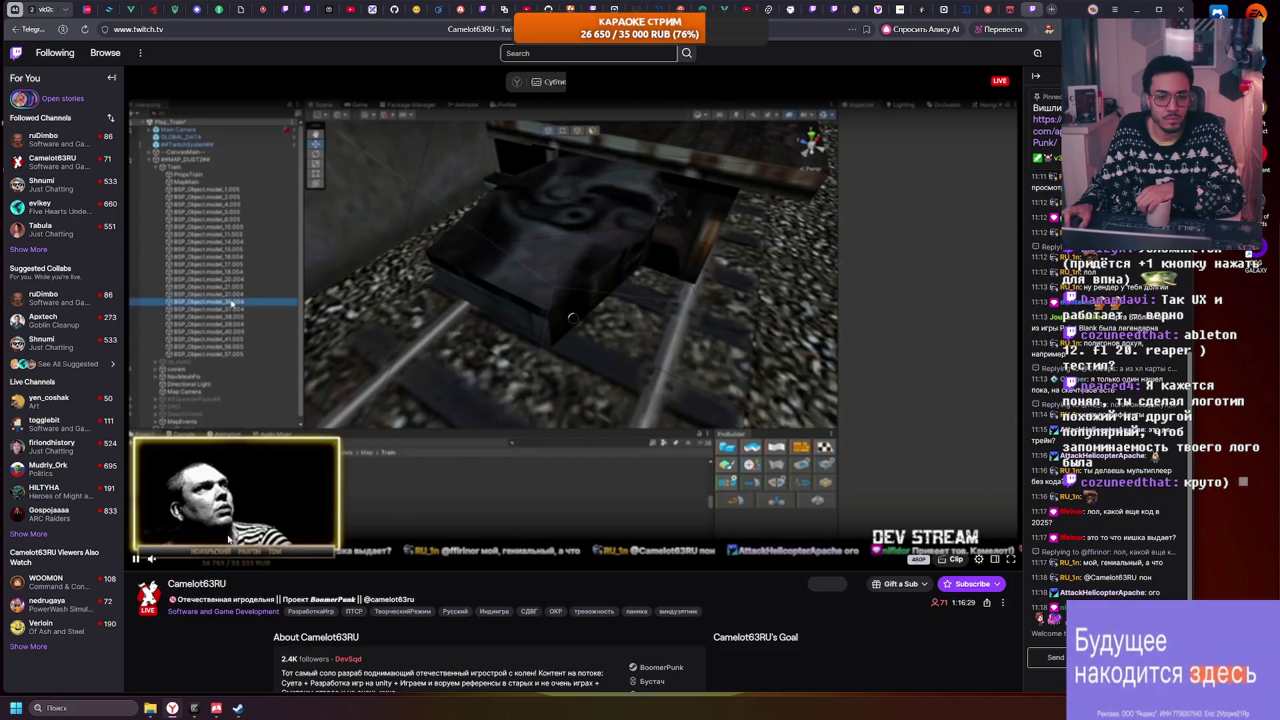
Step: Unmute the Unity dev stream in the Twitch player and set volume to about 81%
click(198, 559)
click(202, 560)
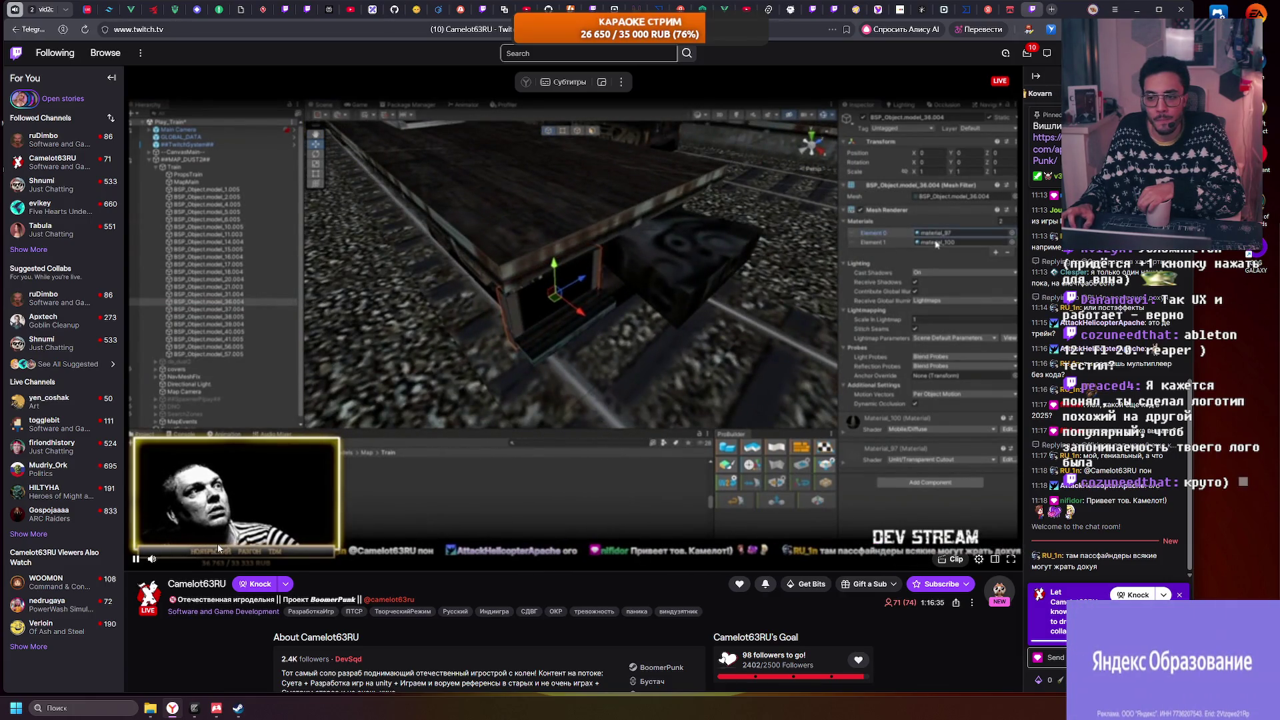
mouse_move(187, 557)
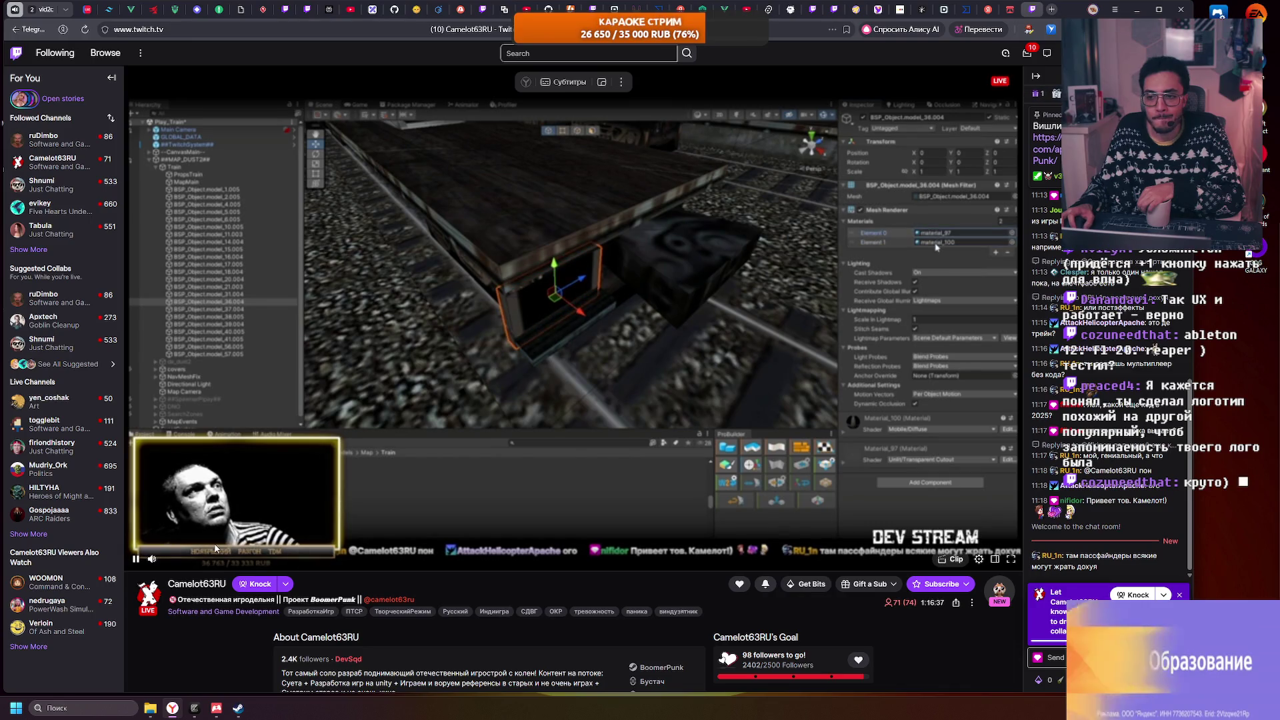